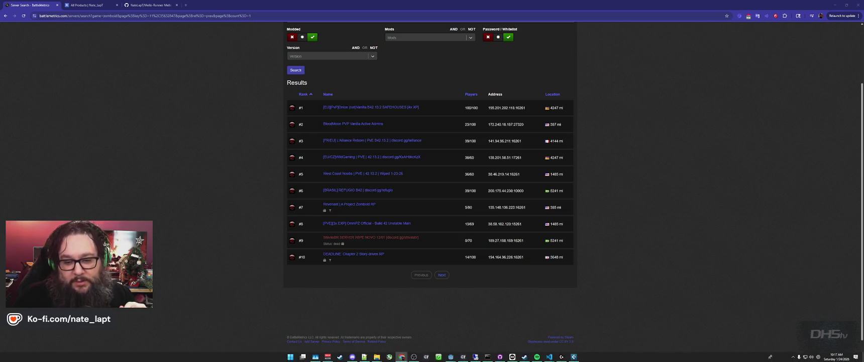
Check the date on the taskbar calendar, then return to the game's Start/End title menu
{"action": "left_click", "coordinate": [840, 358]}
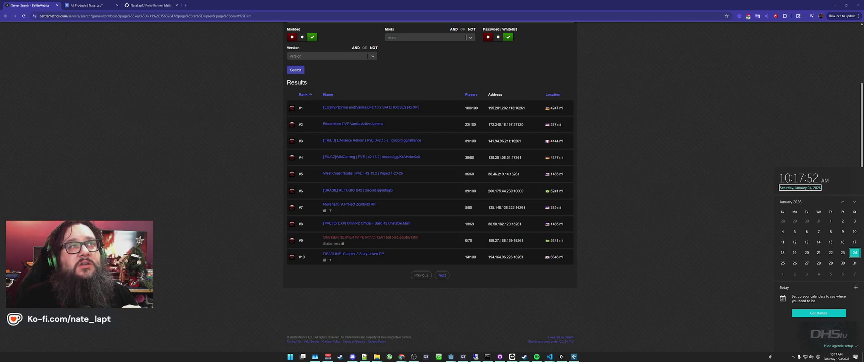
{"action": "key", "text": "Escape"}
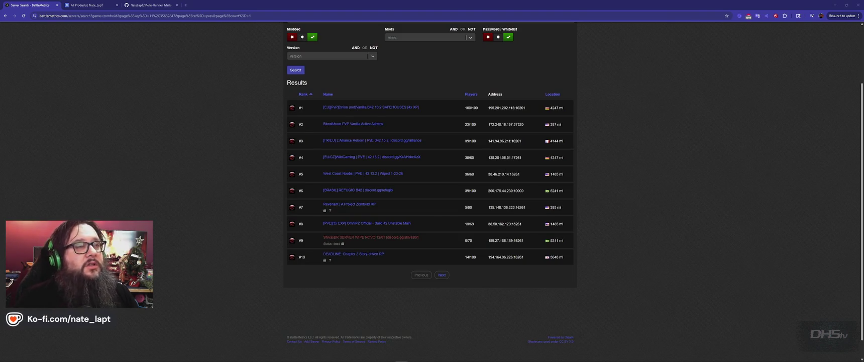
{"action": "mouse_move", "coordinate": [402, 359]}
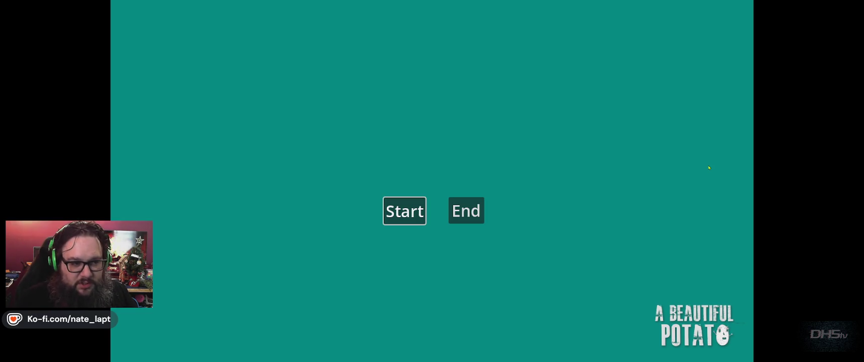
Start the game and run the cat through the level to a 3010 score, then stop it with F8
{"action": "key", "text": "Return"}
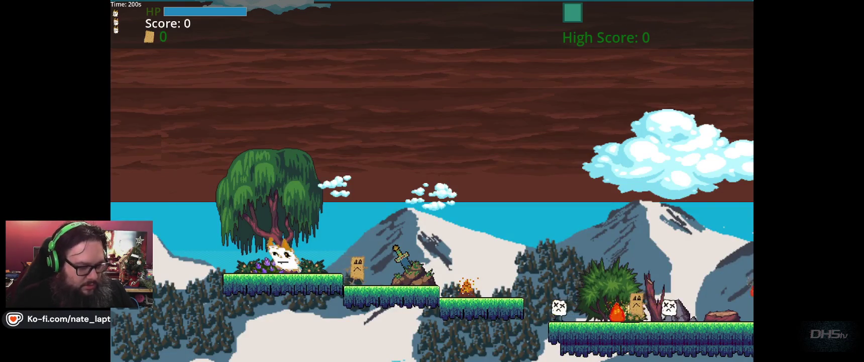
{"action": "key", "text": "Right"}
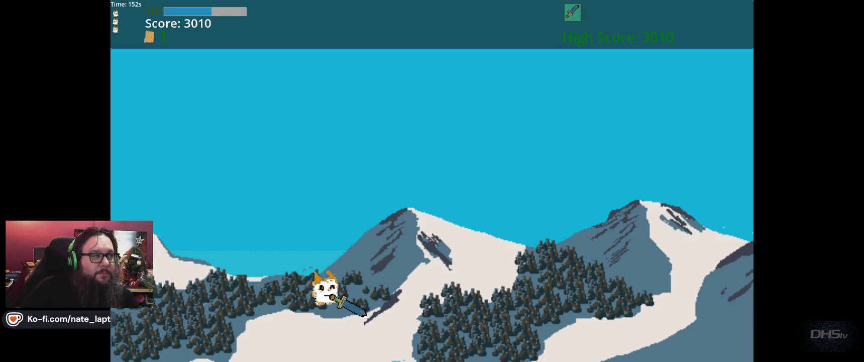
{"action": "key", "text": "F8"}
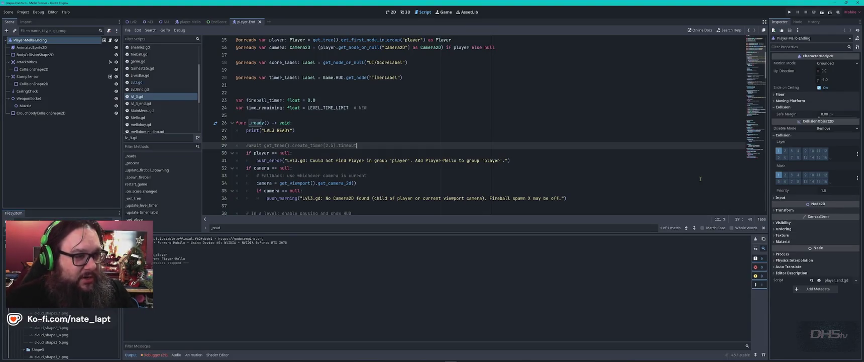
Open the Lvl2 scene in the 2D editor and zoom out to frame the whole level
{"action": "left_click", "coordinate": [390, 12]}
{"action": "left_click", "coordinate": [133, 22]}
{"action": "scroll", "coordinate": [340, 176], "scroll_direction": "down", "scroll_amount": 4}
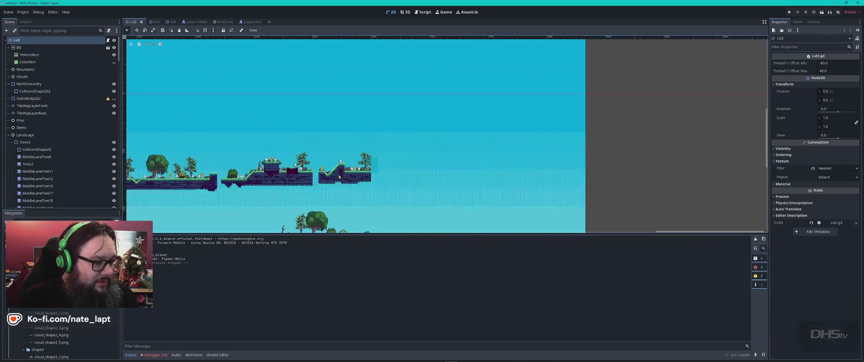
{"action": "scroll", "coordinate": [339, 176], "scroll_direction": "down", "scroll_amount": 3}
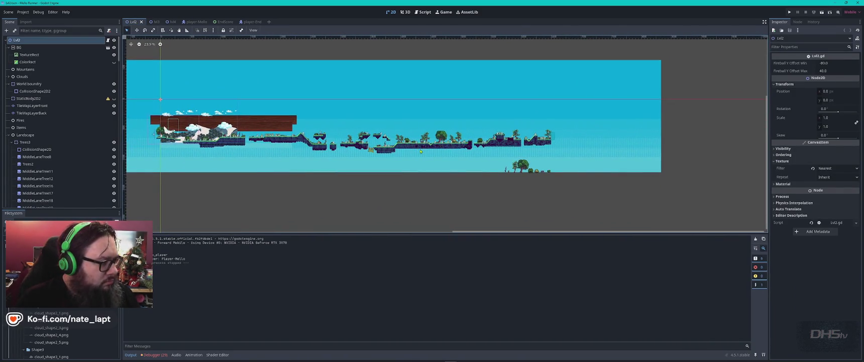
{"action": "mouse_move", "coordinate": [419, 150]}
{"action": "left_mouse_down"}
{"action": "mouse_move", "coordinate": [408, 153]}
{"action": "mouse_move", "coordinate": [466, 165]}
{"action": "left_mouse_up"}
Filter the Scene dock for 'death', unhide the Death node, clear the filter, and run the game with F5
{"action": "left_click", "coordinate": [57, 31]}
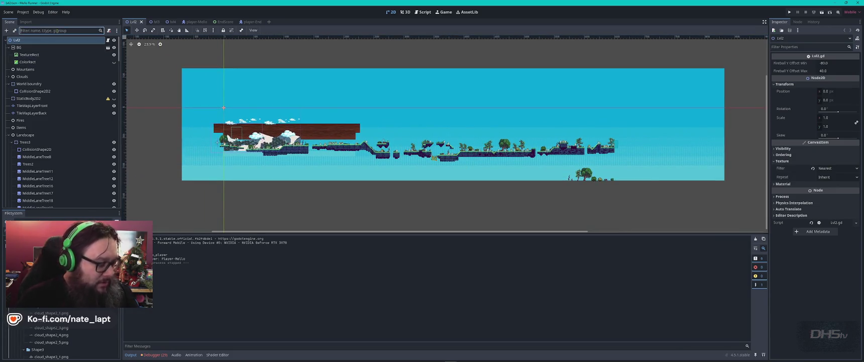
{"action": "type", "text": "death"}
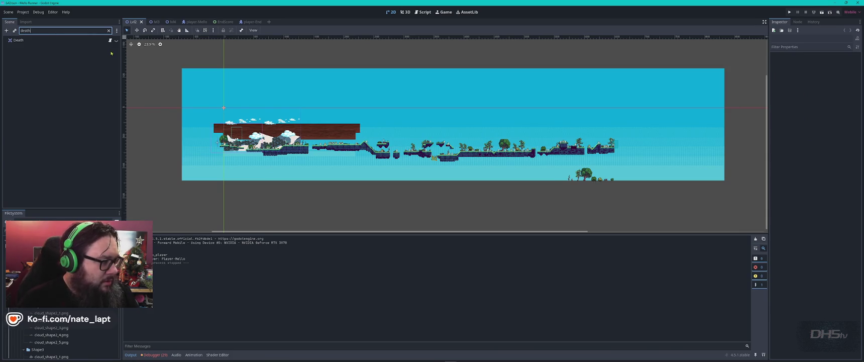
{"action": "left_click", "coordinate": [117, 40]}
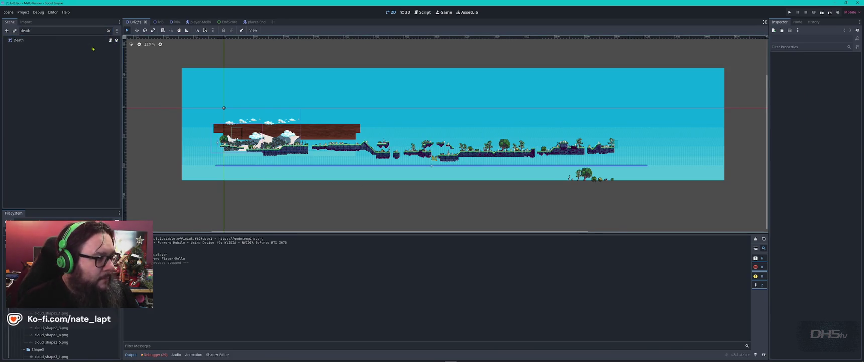
{"action": "left_click", "coordinate": [109, 31]}
{"action": "key", "text": "F5"}
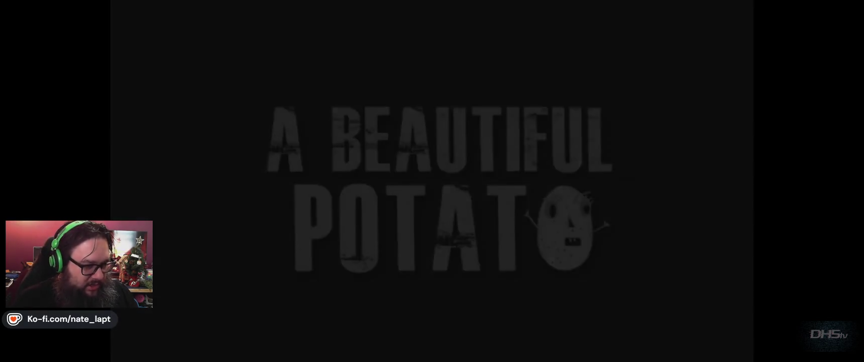
{"action": "key", "text": "super"}
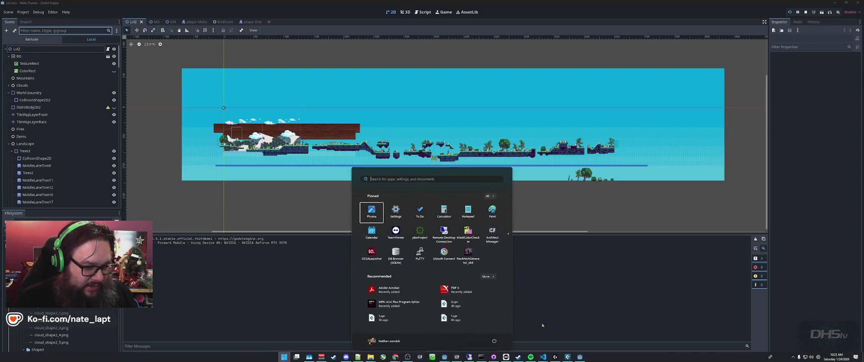
Switch to the Cubase project and play back the song briefly
{"action": "left_click", "coordinate": [567, 357]}
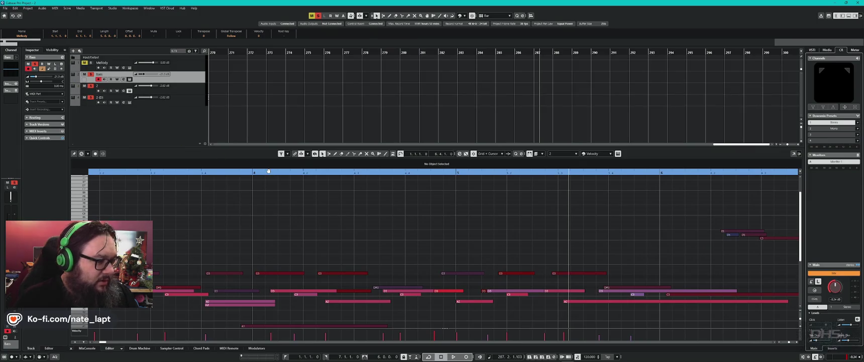
{"action": "key", "text": "space"}
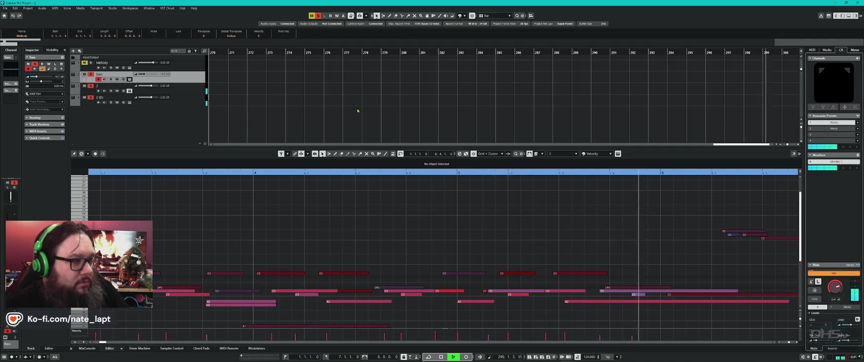
{"action": "key", "text": "space"}
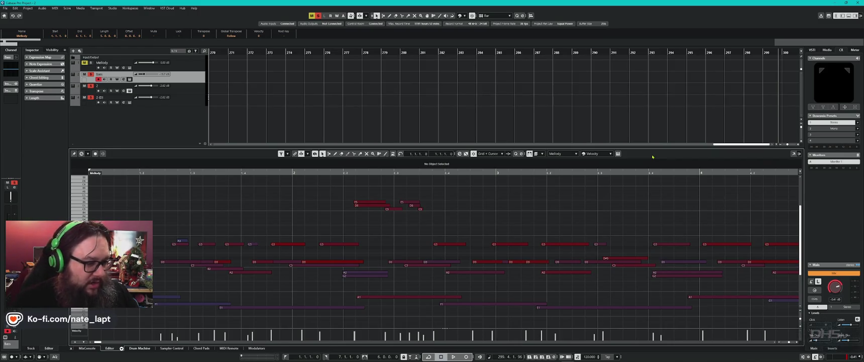
Return from MIDI Remote to the Key Editor and open both tracks' Retrologue 2 synth windows
{"action": "left_click", "coordinate": [229, 348]}
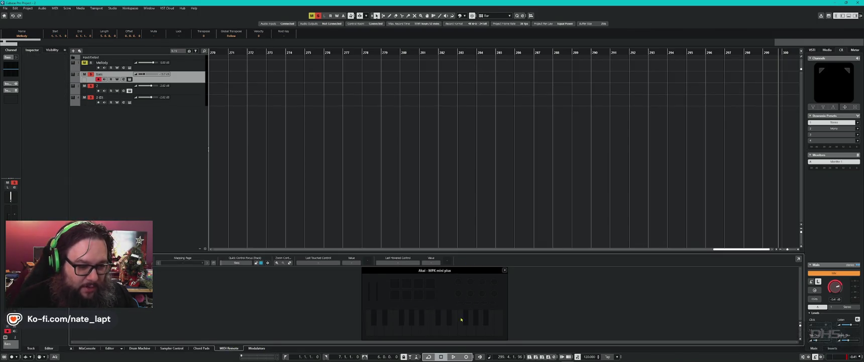
{"action": "left_click", "coordinate": [110, 348]}
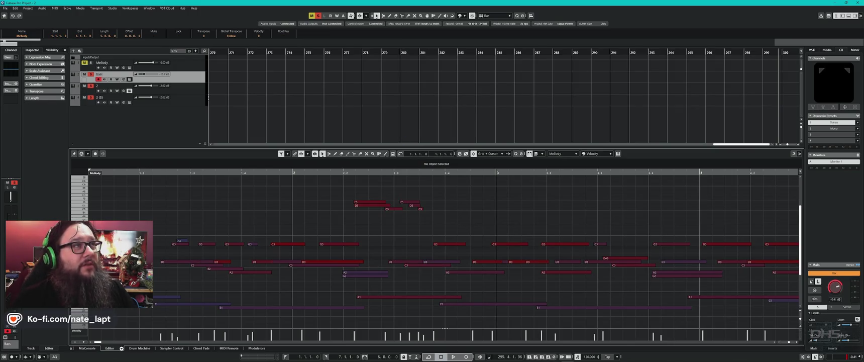
{"action": "left_click", "coordinate": [491, 226]}
{"action": "left_click", "coordinate": [453, 227]}
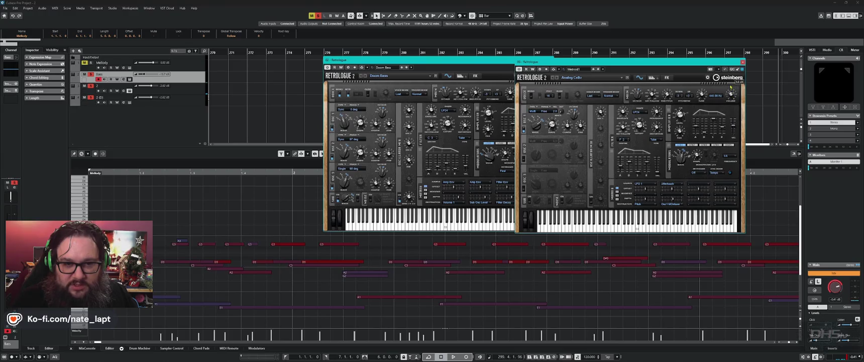
Audition the Doom Bass and Analog Cello presets by playing notes on the Retrologue keyboards
{"action": "left_click", "coordinate": [661, 226]}
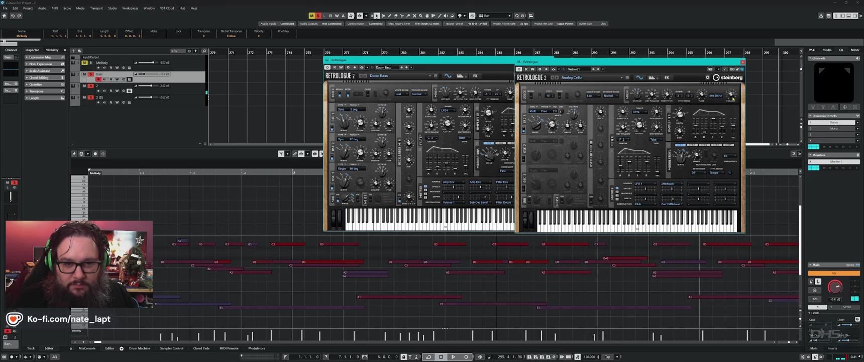
{"action": "left_click", "coordinate": [671, 221]}
{"action": "left_click_drag", "start_coordinate": [640, 221], "coordinate": [594, 229]}
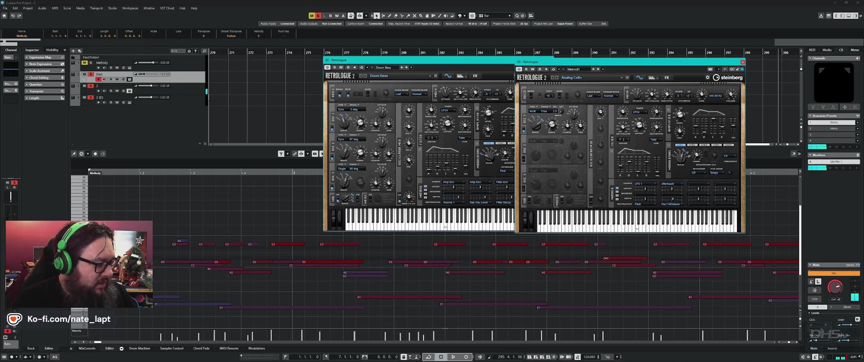
{"action": "left_click", "coordinate": [676, 224]}
{"action": "left_click", "coordinate": [645, 221]}
{"action": "left_click", "coordinate": [666, 221]}
{"action": "left_click_drag", "start_coordinate": [657, 222], "coordinate": [619, 226]}
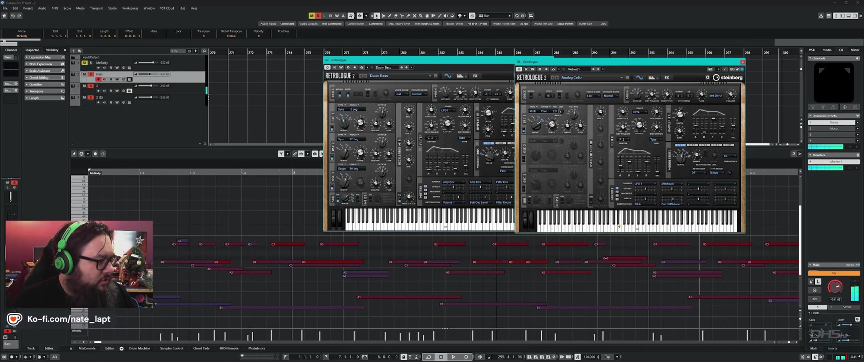
Set track 2's Inspector volume fader to about -4.8 dB, then open the File menu
{"action": "left_click_drag", "start_coordinate": [152, 87], "coordinate": [157, 88]}
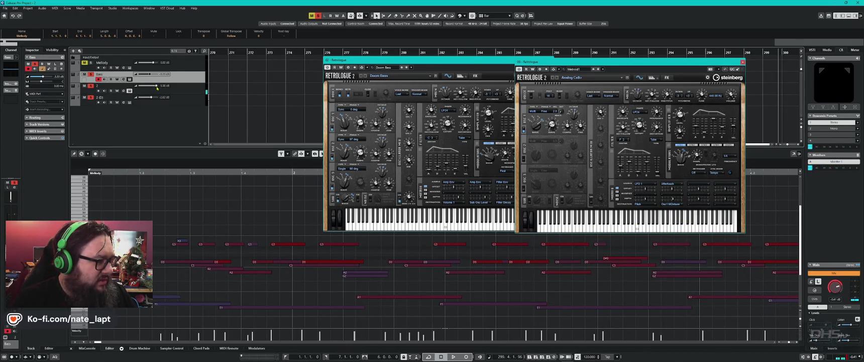
{"action": "left_click_drag", "start_coordinate": [652, 222], "coordinate": [566, 228]}
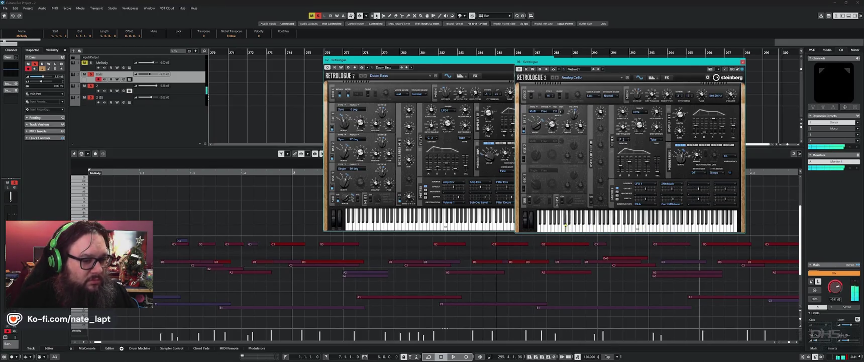
{"action": "left_click", "coordinate": [167, 135]}
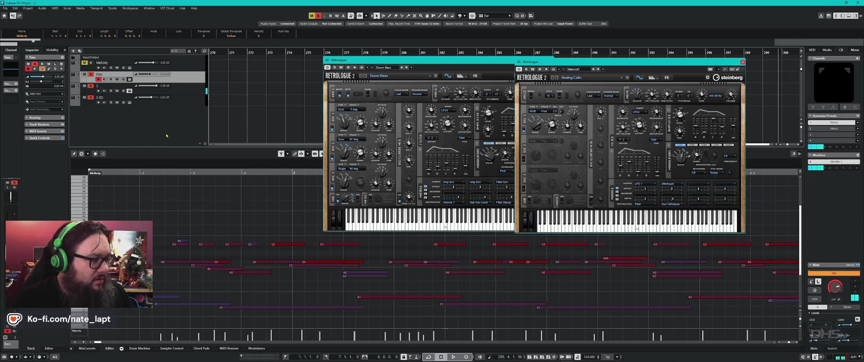
{"action": "left_click_drag", "start_coordinate": [153, 89], "coordinate": [150, 89]}
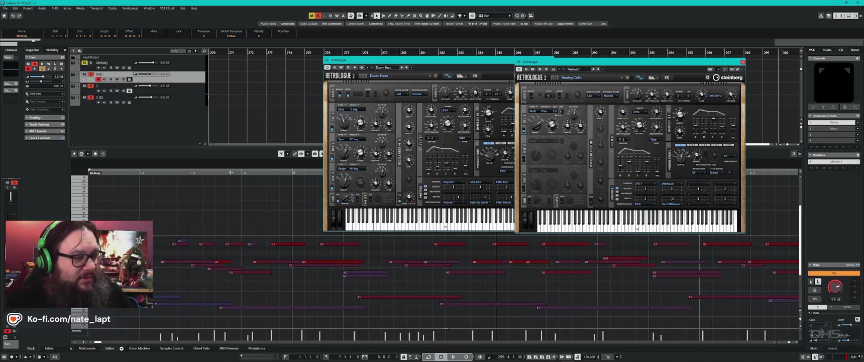
{"action": "mouse_move", "coordinate": [452, 359]}
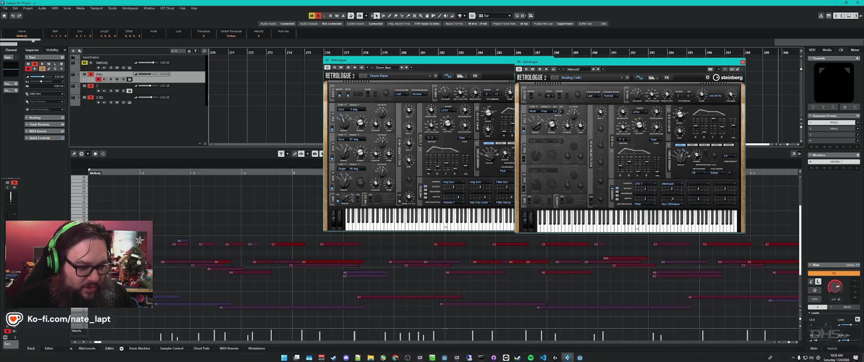
{"action": "mouse_move", "coordinate": [567, 356]}
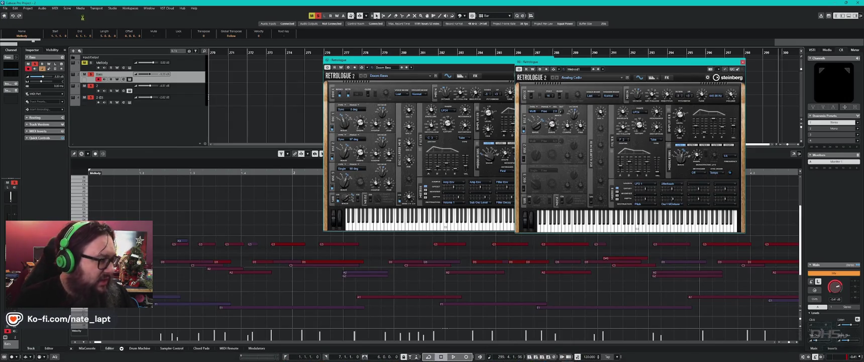
{"action": "left_click", "coordinate": [6, 8]}
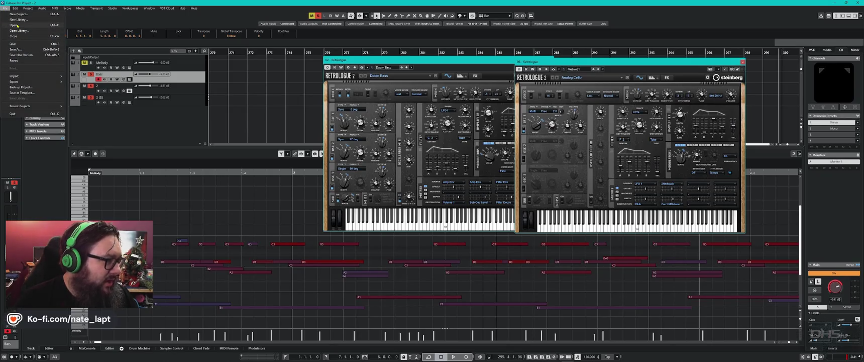
Open project 1.cpr and decline activation so the other project's window comes forward
{"action": "left_click", "coordinate": [17, 25]}
{"action": "double_click", "coordinate": [297, 175]}
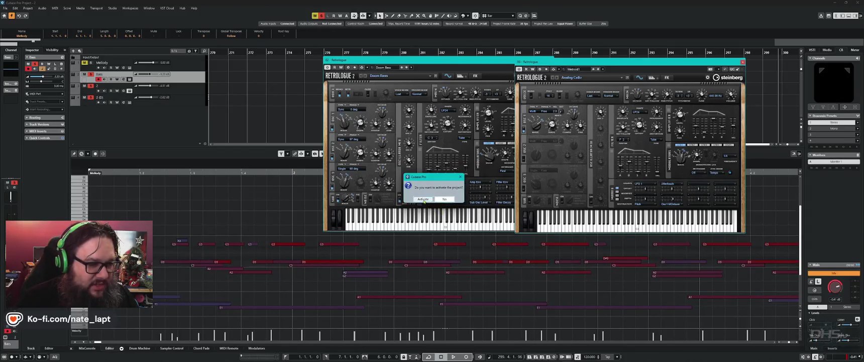
{"action": "left_click", "coordinate": [423, 199]}
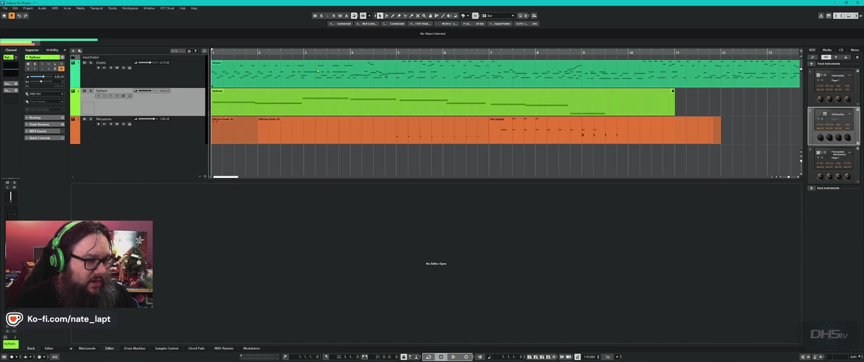
Lower the Control Room Main level to -7 dB during playback, then open the Drums part's notes
{"action": "left_click", "coordinate": [454, 357]}
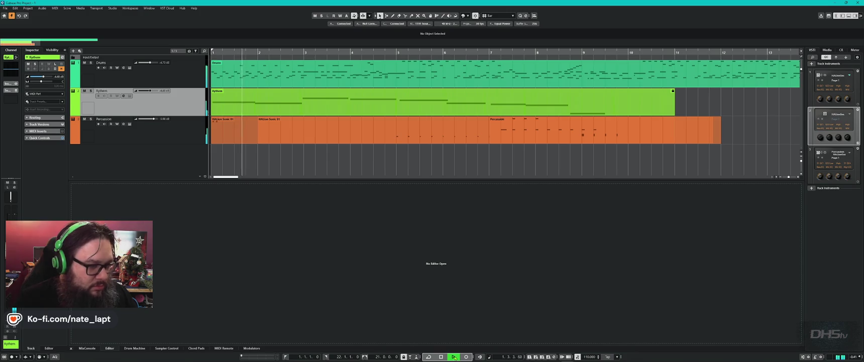
{"action": "left_click", "coordinate": [842, 50]}
{"action": "scroll", "coordinate": [835, 287], "scroll_direction": "down", "scroll_amount": 5}
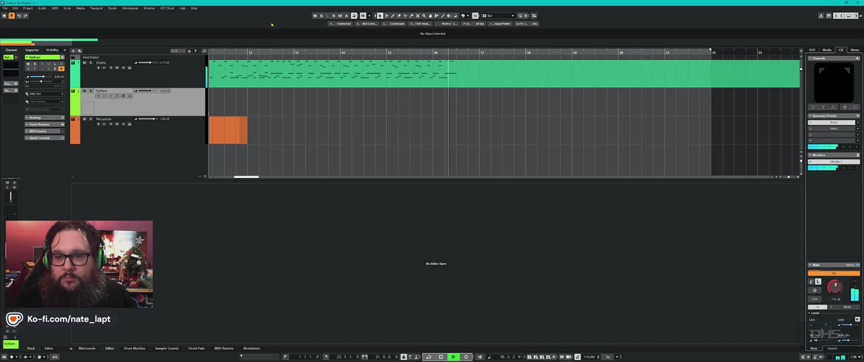
{"action": "key", "text": "space"}
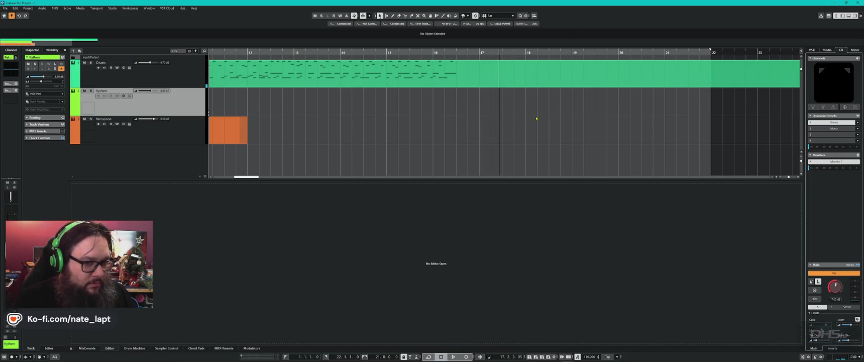
{"action": "double_click", "coordinate": [559, 78]}
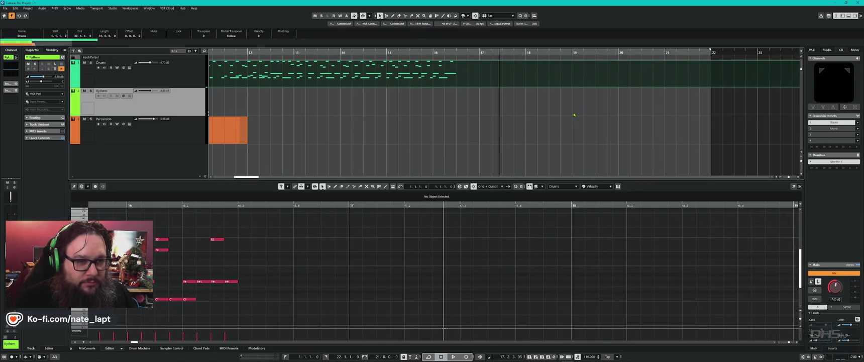
Zoom out to the full arrangement, enable Cycle looping, then switch to the browser's X post
{"action": "key", "text": "g"}
{"action": "key", "text": "g"}
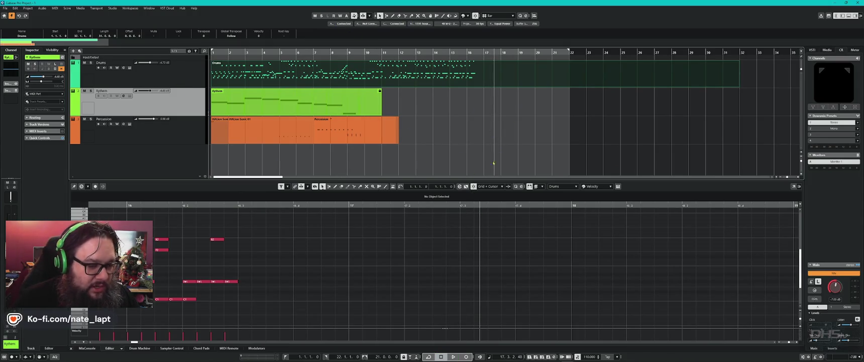
{"action": "left_click", "coordinate": [429, 356]}
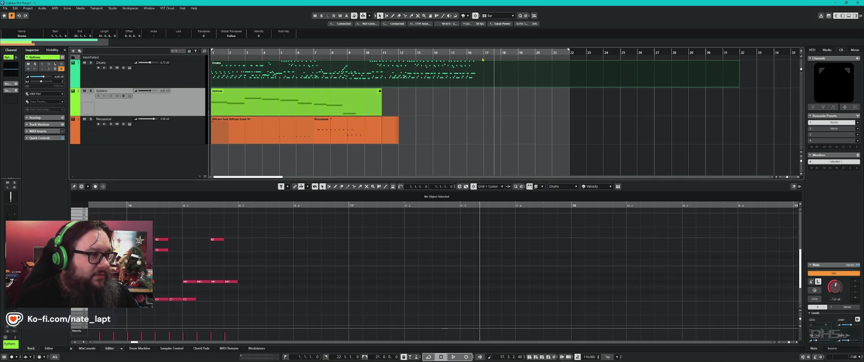
{"action": "key", "text": "alt+Tab"}
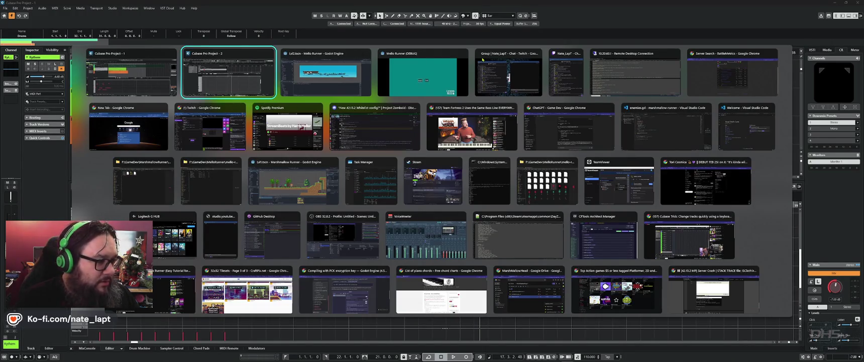
{"action": "key", "text": "Down"}
{"action": "key", "text": "Down"}
{"action": "key", "text": "Down"}
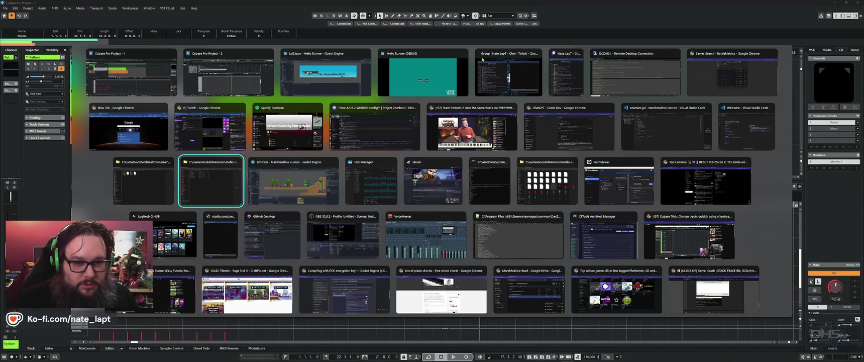
{"action": "key", "text": "Left"}
{"action": "key", "text": "Return"}
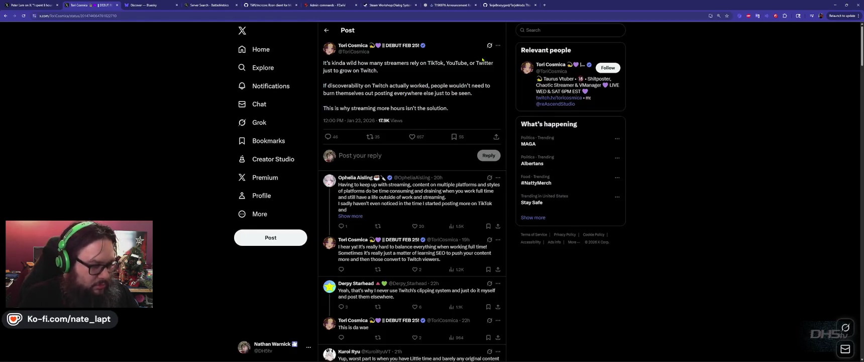
In a new Chrome window, go from the eAI Workshop page to the DayZ Workshop home
{"action": "key", "text": "ctrl+n"}
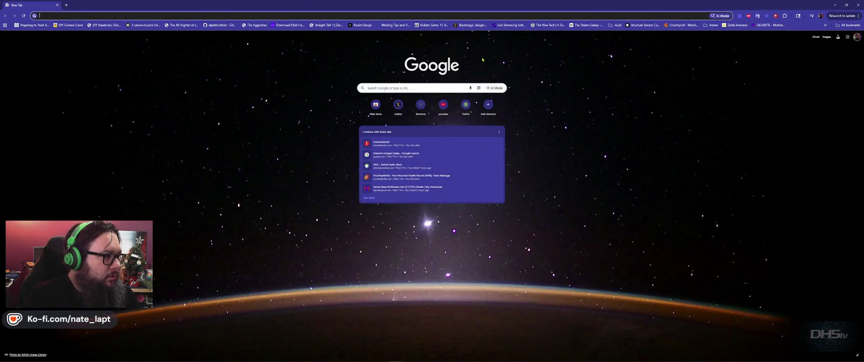
{"action": "type", "text": "eai"}
{"action": "key", "text": "Return"}
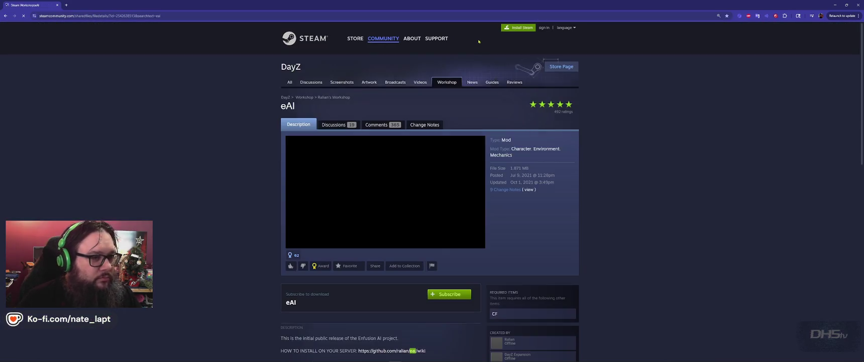
{"action": "left_click", "coordinate": [447, 82]}
Search the DayZ Workshop for 'terje' and open the Terje-Core mod page
{"action": "left_click", "coordinate": [535, 145]}
{"action": "type", "text": "ter"}
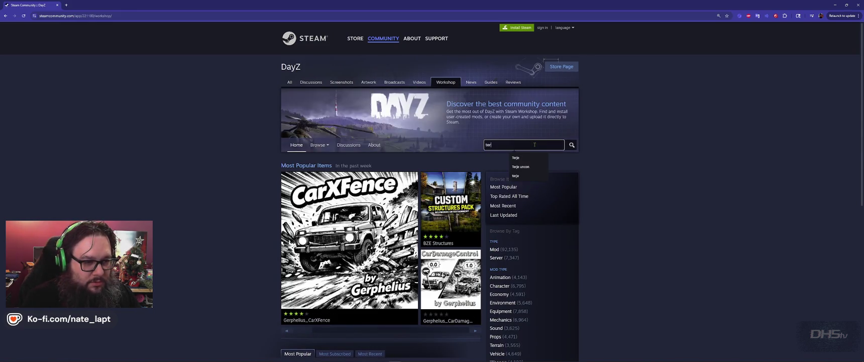
{"action": "type", "text": "je"}
{"action": "key", "text": "Return"}
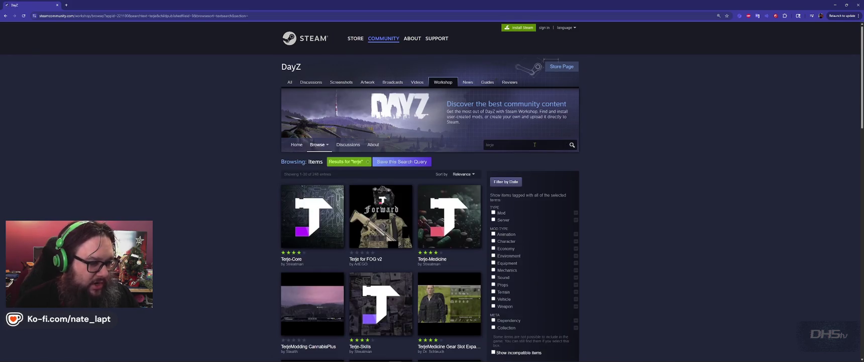
{"action": "left_click", "coordinate": [322, 213]}
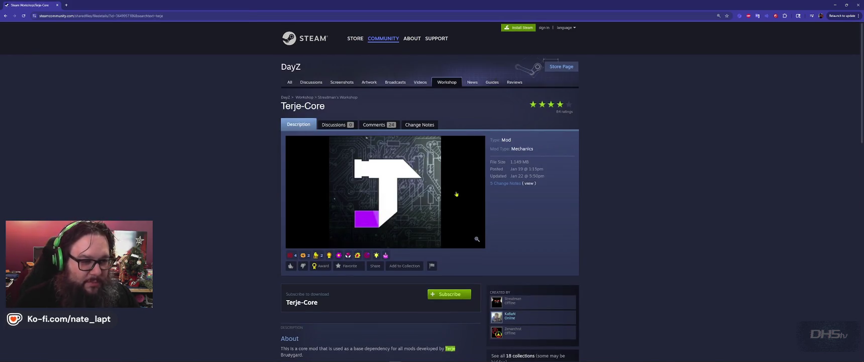
{"action": "scroll", "coordinate": [639, 256], "scroll_direction": "down", "scroll_amount": 2}
{"action": "mouse_move", "coordinate": [528, 240]}
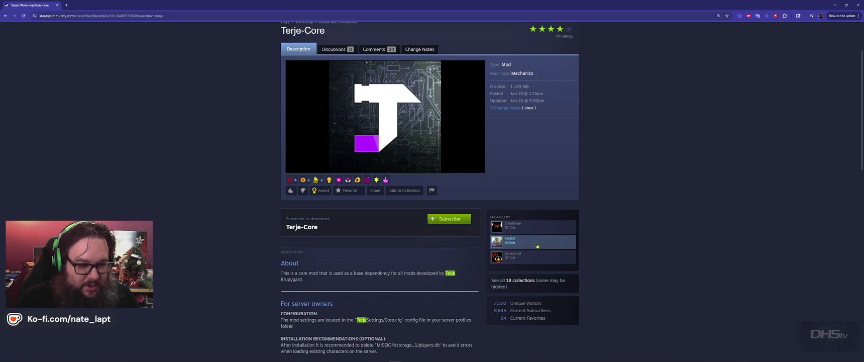
{"action": "mouse_move", "coordinate": [504, 260]}
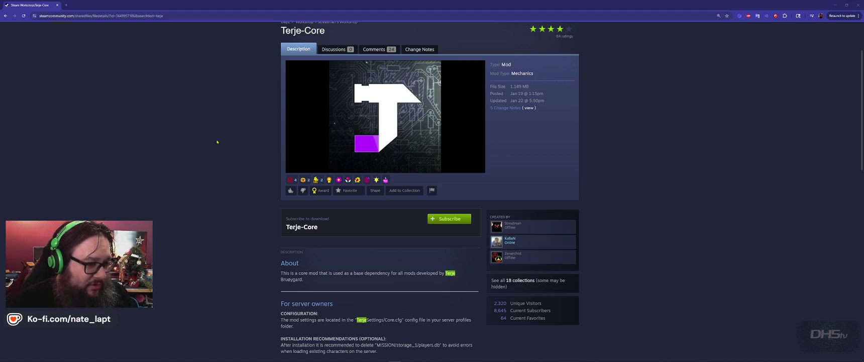
{"action": "key", "text": "alt+Tab"}
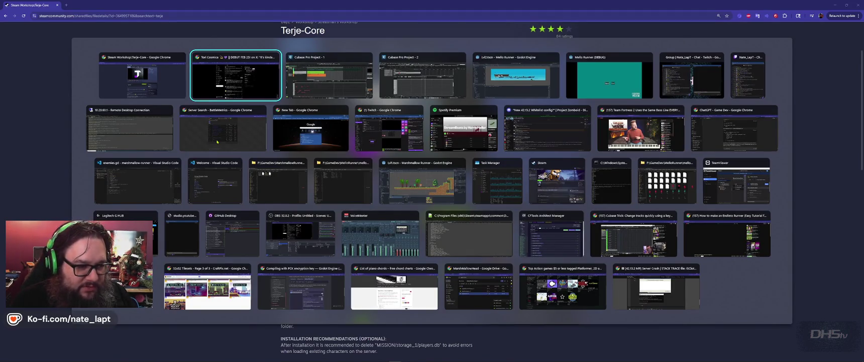
Show the Sakhal server's Overview in a centred CFTools Architect Manager window, then bring Spotify forward
{"action": "key", "text": "Down"}
{"action": "key", "text": "Down"}
{"action": "key", "text": "Down"}
{"action": "key", "text": "Right"}
{"action": "key", "text": "Right"}
{"action": "key", "text": "Right"}
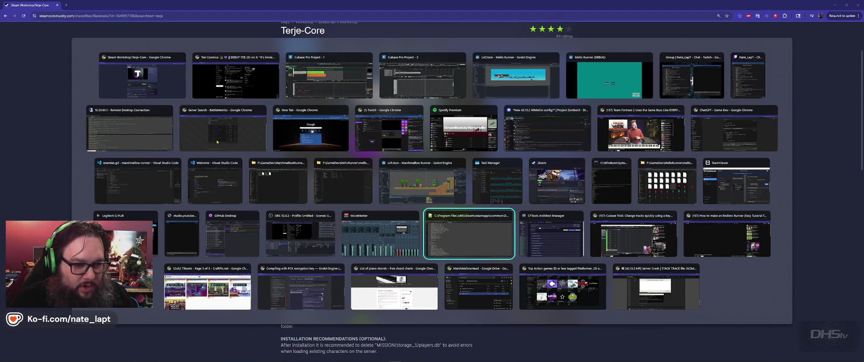
{"action": "key", "text": "Left"}
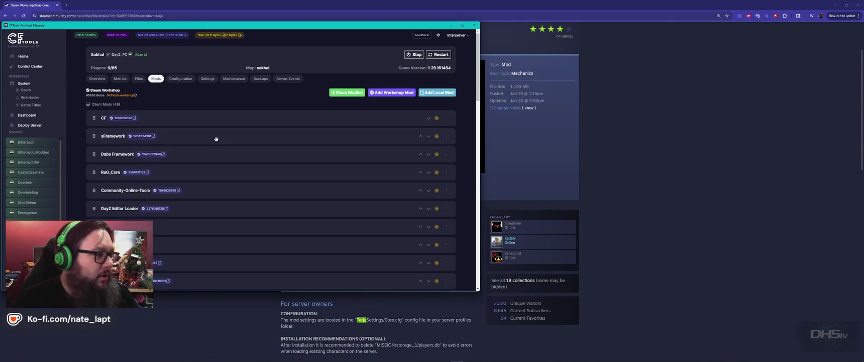
{"action": "left_click_drag", "start_coordinate": [183, 25], "coordinate": [440, 46]}
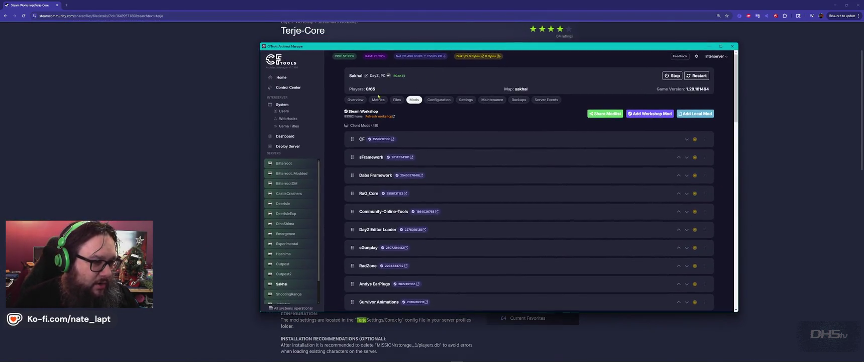
{"action": "left_click", "coordinate": [351, 102]}
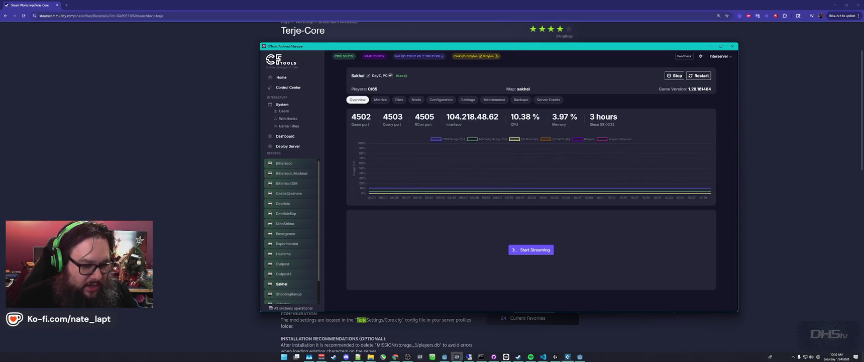
{"action": "left_click", "coordinate": [530, 356]}
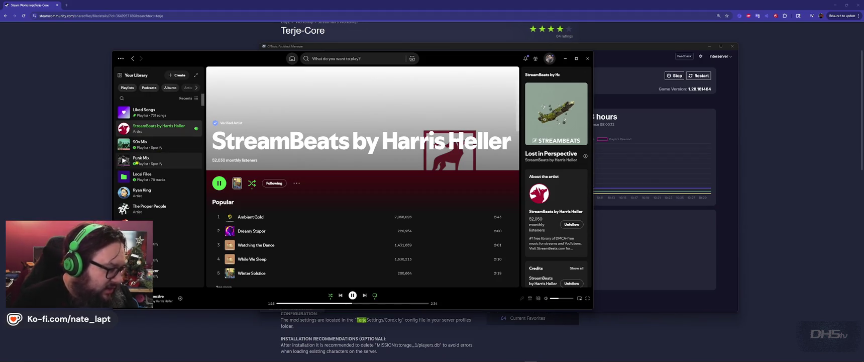
Browse Spotify and search the catalogue for 'deerisle'
{"action": "scroll", "coordinate": [170, 148], "scroll_direction": "down", "scroll_amount": 5}
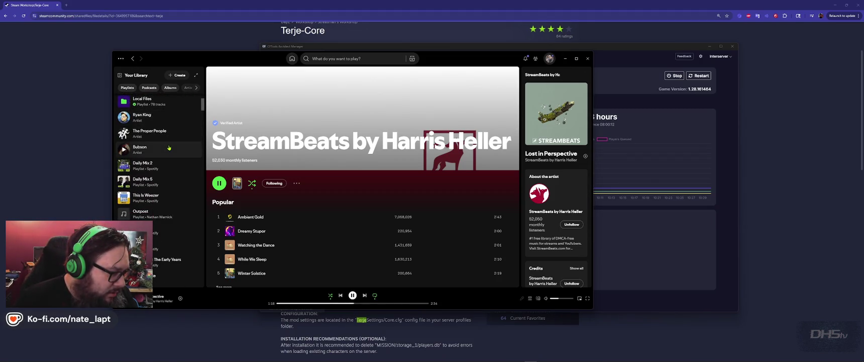
{"action": "scroll", "coordinate": [169, 148], "scroll_direction": "down", "scroll_amount": 5}
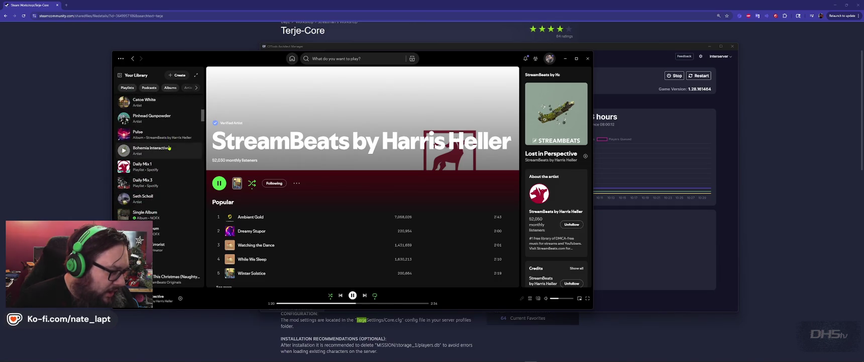
{"action": "scroll", "coordinate": [169, 148], "scroll_direction": "up", "scroll_amount": 10}
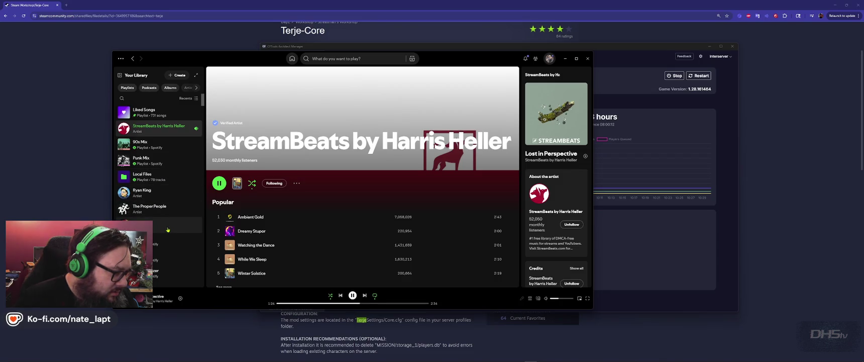
{"action": "scroll", "coordinate": [156, 171], "scroll_direction": "down", "scroll_amount": 3}
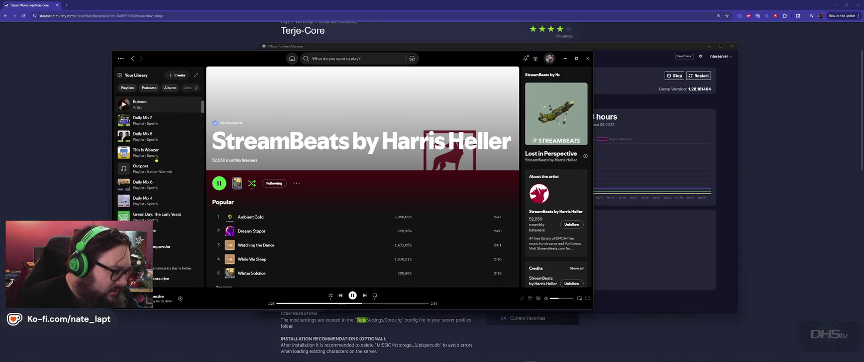
{"action": "left_click", "coordinate": [328, 59]}
{"action": "type", "text": "dee"}
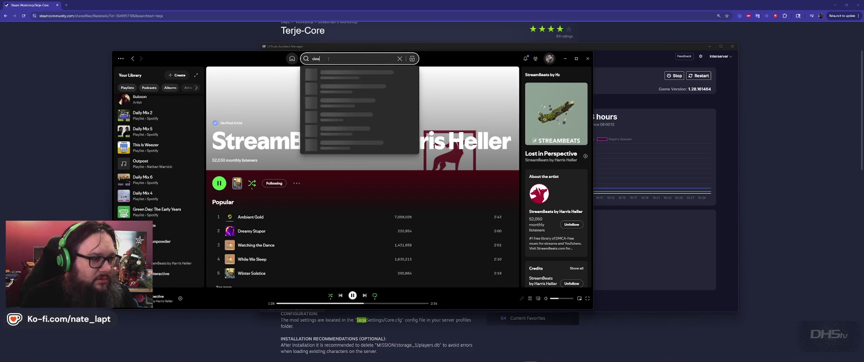
{"action": "type", "text": "risle"}
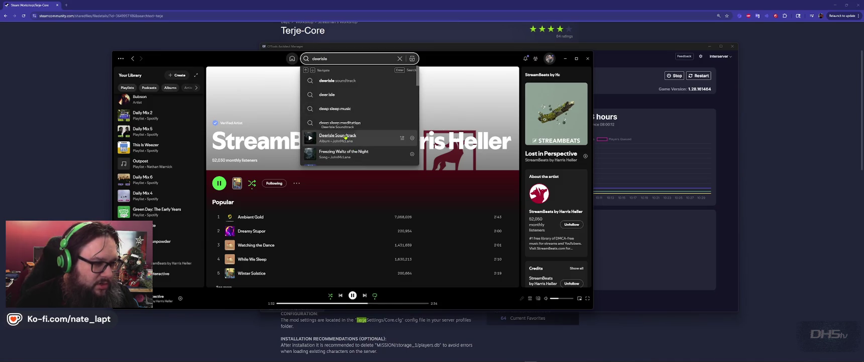
Play a track from the Deerisle Soundtrack album, then minimize Spotify
{"action": "left_click", "coordinate": [357, 138]}
{"action": "left_click", "coordinate": [219, 157]}
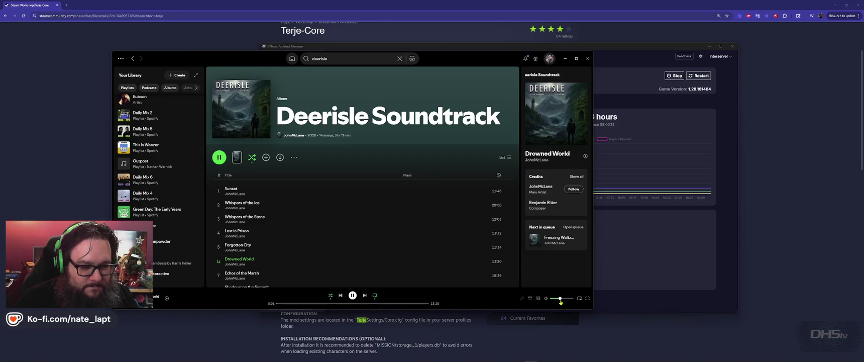
{"action": "left_click", "coordinate": [565, 58]}
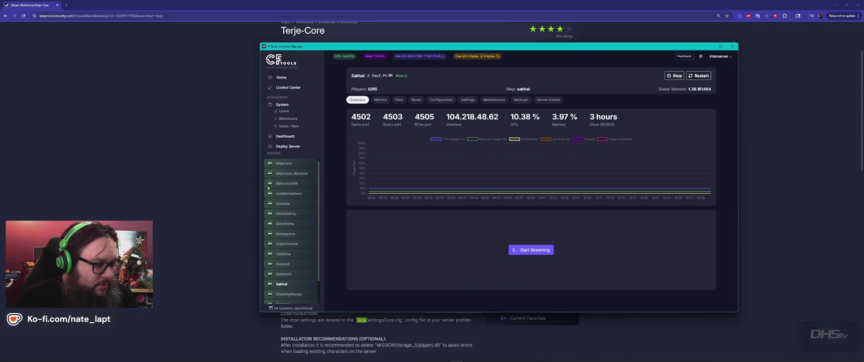
Open the Dashboard, then move and enlarge the manager window so all server cards fit
{"action": "left_click", "coordinate": [285, 136]}
{"action": "left_click_drag", "start_coordinate": [544, 49], "coordinate": [473, 28]}
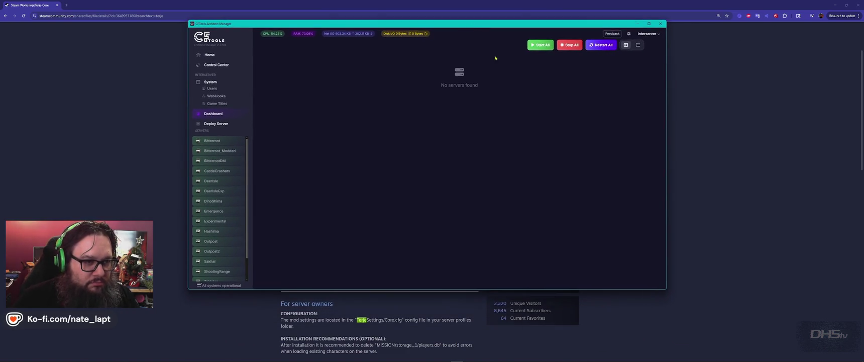
{"action": "left_click_drag", "start_coordinate": [666, 289], "coordinate": [713, 336]}
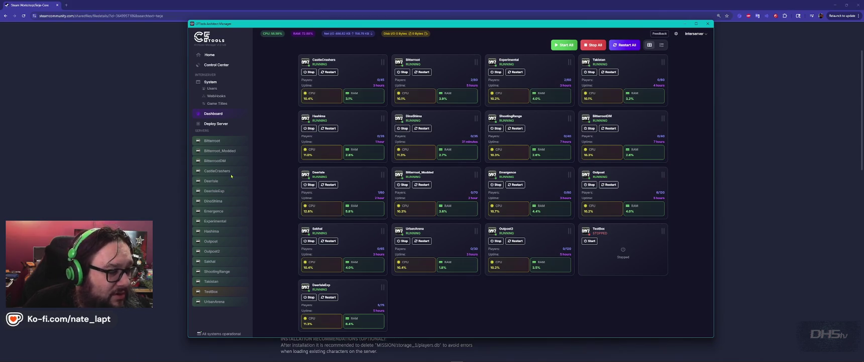
View the Bitterroot overview, switch between Dashboard and Control Center, ending on Control Center
{"action": "left_click", "coordinate": [210, 140]}
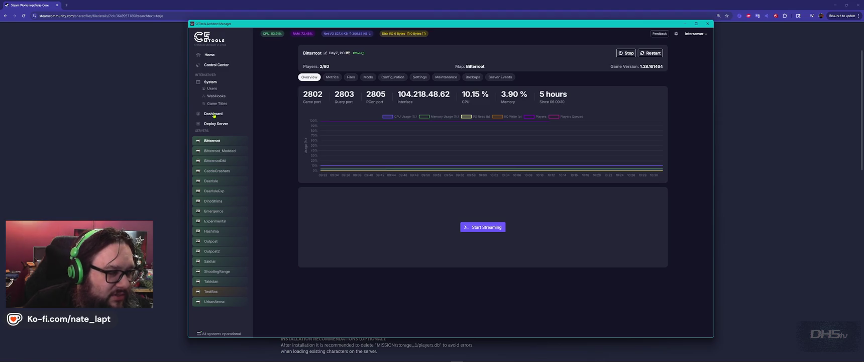
{"action": "left_click", "coordinate": [214, 114]}
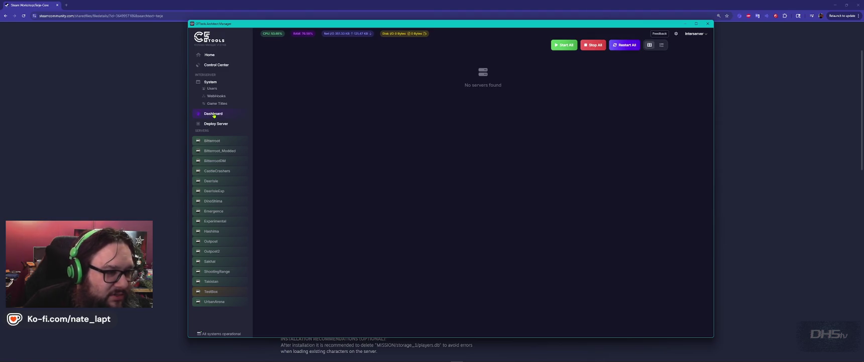
{"action": "left_click", "coordinate": [216, 66]}
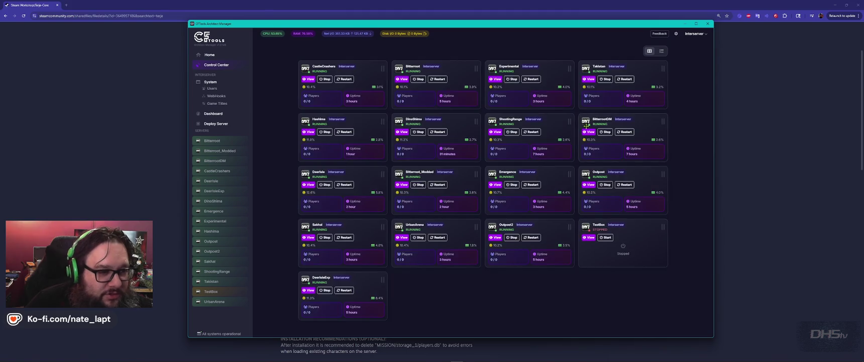
{"action": "left_click", "coordinate": [215, 115]}
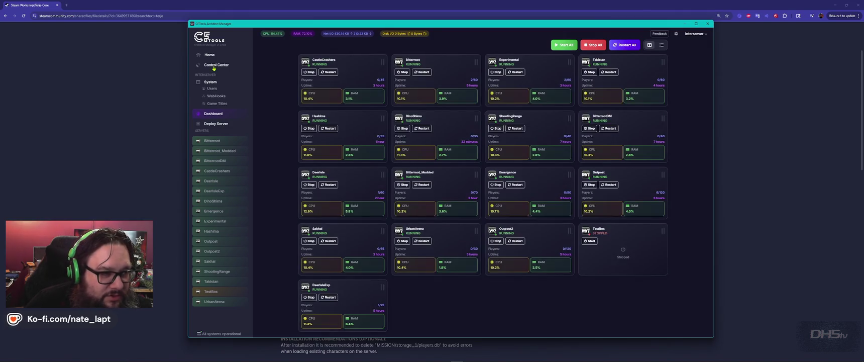
{"action": "left_click", "coordinate": [214, 68]}
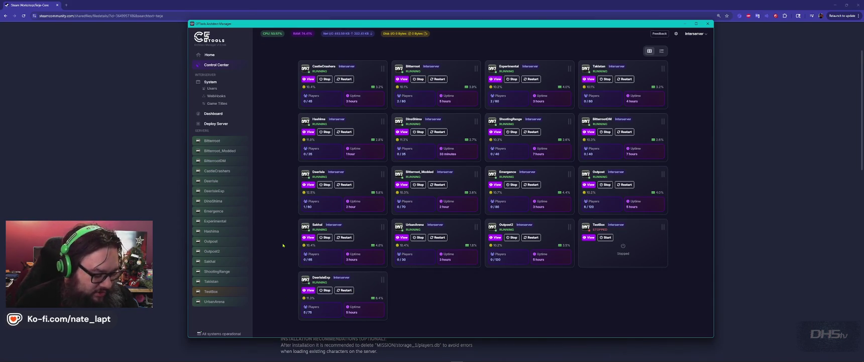
Open the Windows Start menu over the Control Center server grid
{"action": "key", "text": "super"}
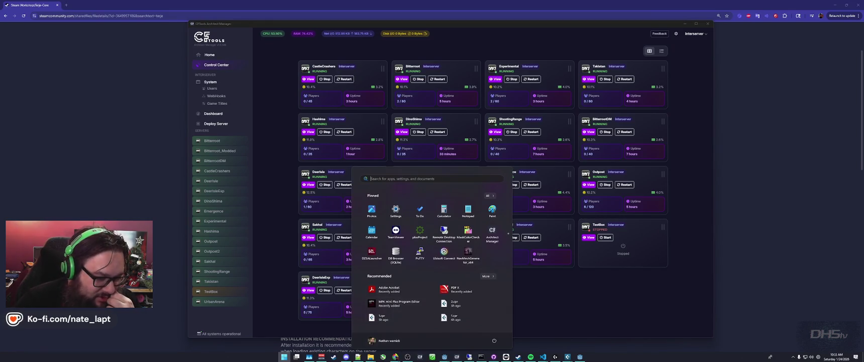
Close the Start menu and switch to the Terje-Core Steam Workshop Chrome window
{"action": "mouse_move", "coordinate": [396, 357]}
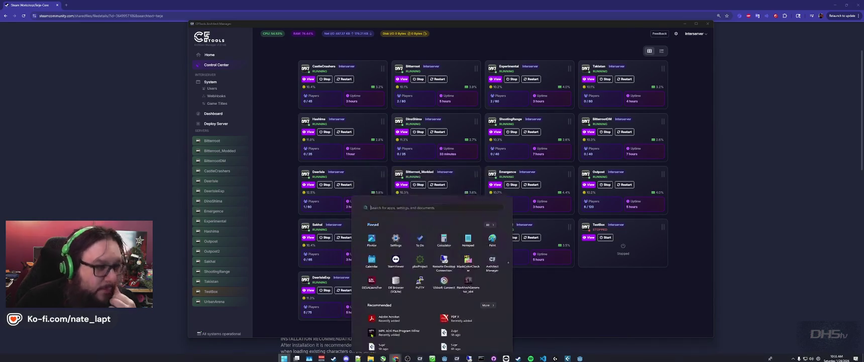
{"action": "key", "text": "super"}
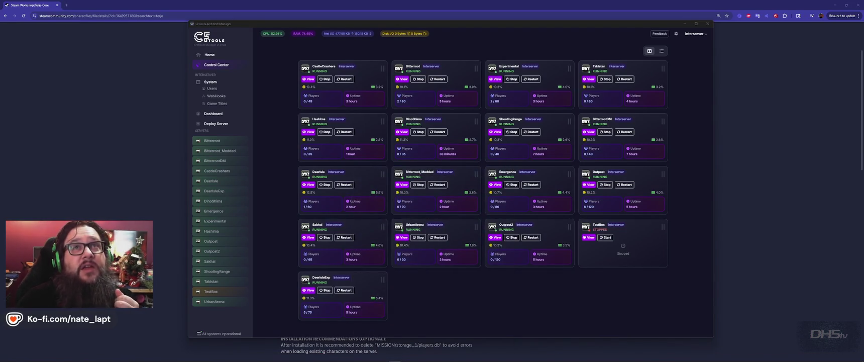
{"action": "left_click", "coordinate": [395, 357]}
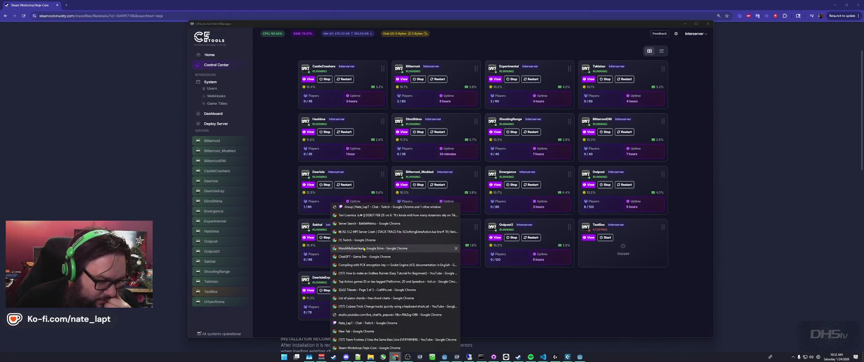
{"action": "mouse_move", "coordinate": [359, 253]}
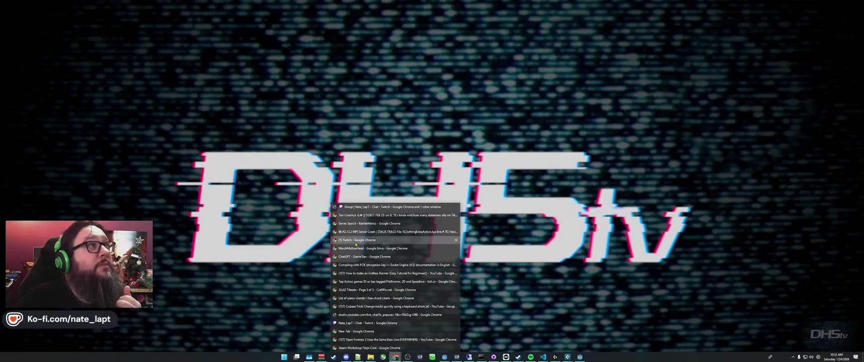
{"action": "left_click", "coordinate": [370, 347]}
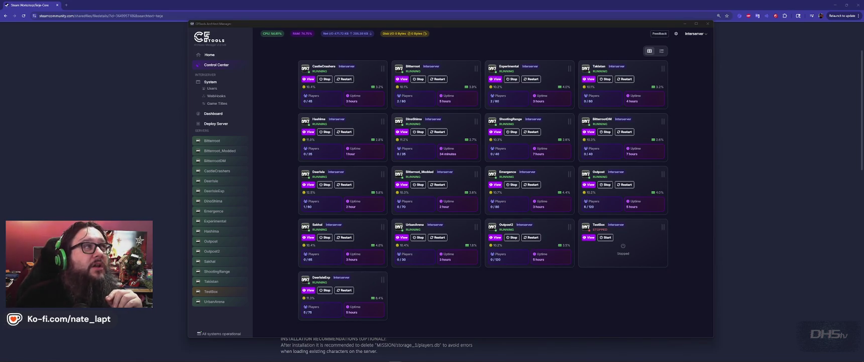
Bring CFTools Architect Manager into focus and minimise it
{"action": "key", "text": "alt+Tab"}
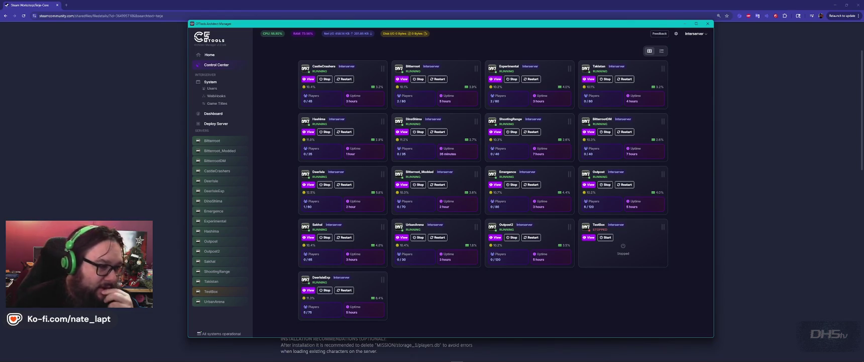
{"action": "left_click", "coordinate": [683, 24]}
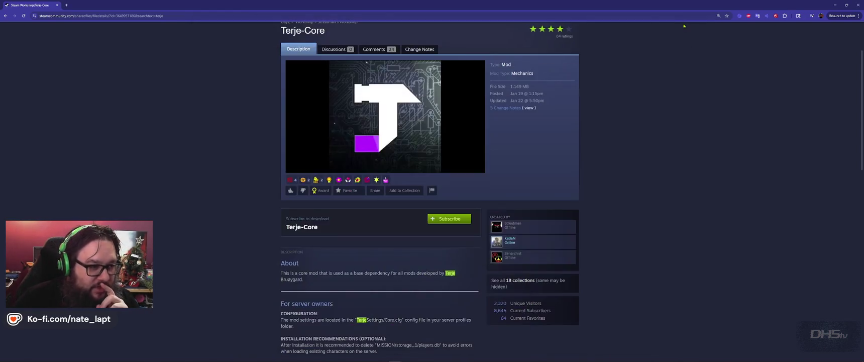
Minimize the X post browser and the Cubase project, raising the game's Start/End title screen
{"action": "key", "text": "alt+Tab"}
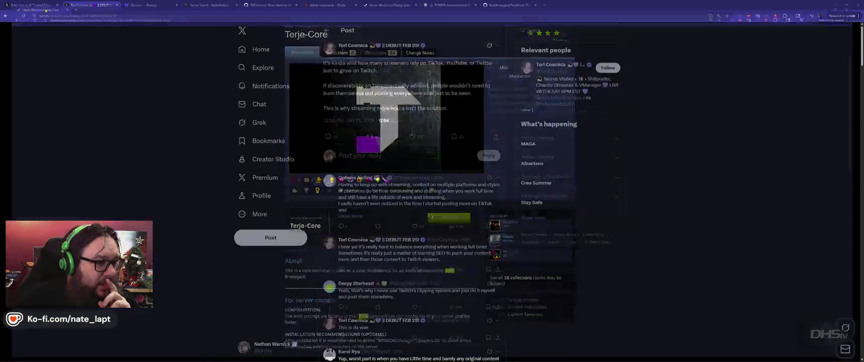
{"action": "left_click", "coordinate": [835, 5]}
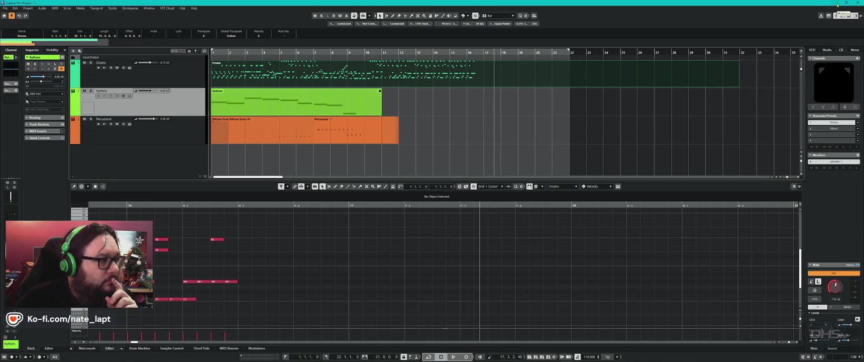
{"action": "left_click", "coordinate": [837, 4]}
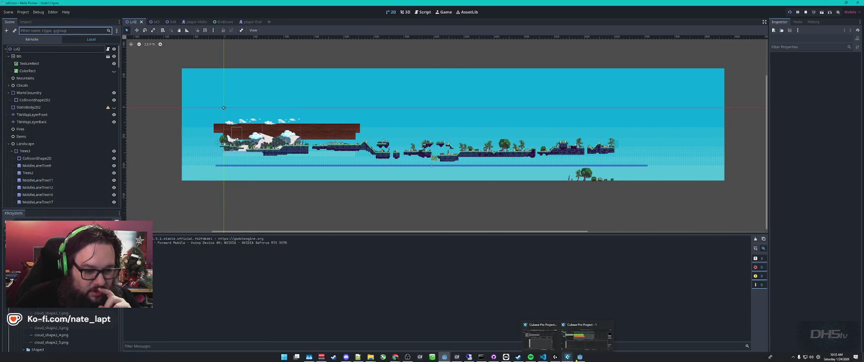
{"action": "left_click", "coordinate": [581, 358]}
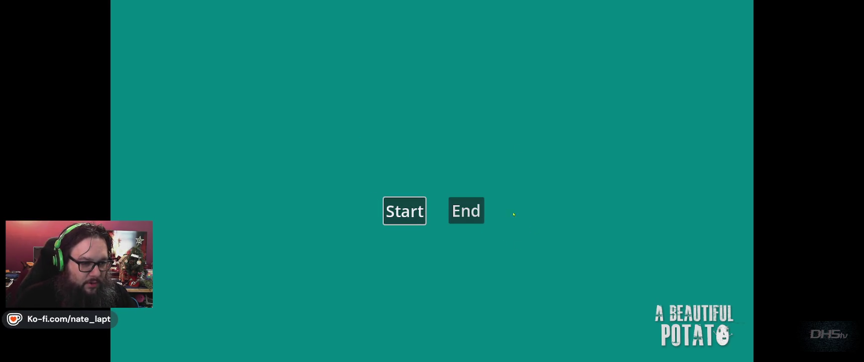
Quit the game with End, open LogoSplash.tscn to inspect it, then close its tab
{"action": "left_click", "coordinate": [467, 211]}
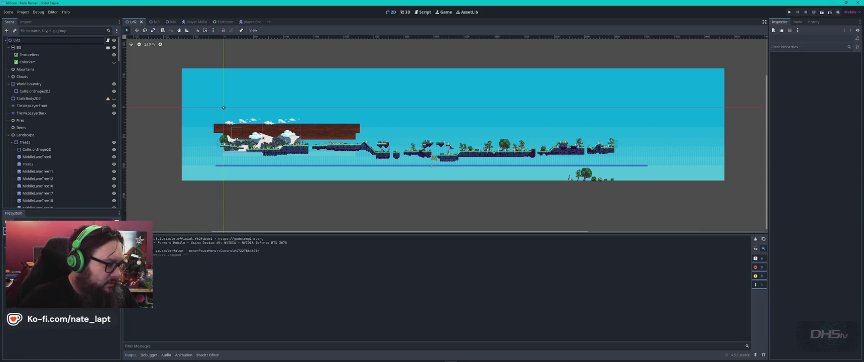
{"action": "double_click", "coordinate": [65, 241]}
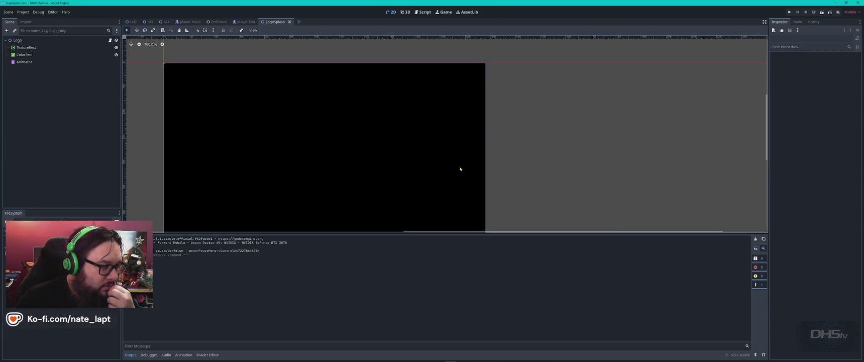
{"action": "mouse_move", "coordinate": [286, 150]}
{"action": "left_mouse_down"}
{"action": "mouse_move", "coordinate": [467, 85]}
{"action": "mouse_move", "coordinate": [364, 162]}
{"action": "mouse_move", "coordinate": [388, 142]}
{"action": "left_mouse_up"}
{"action": "scroll", "coordinate": [393, 162], "scroll_direction": "down", "scroll_amount": 3}
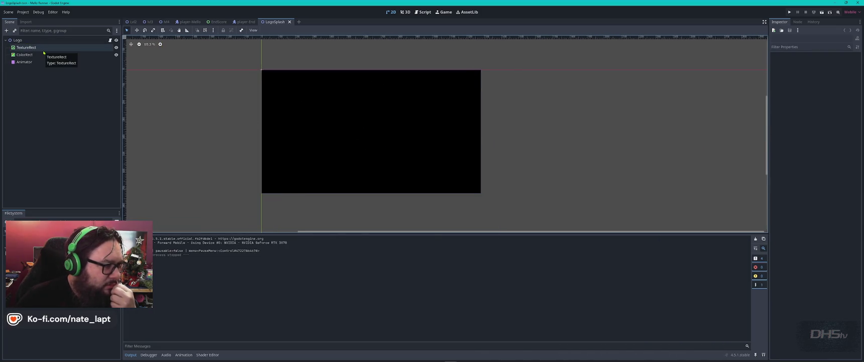
{"action": "middle_click", "coordinate": [275, 21]}
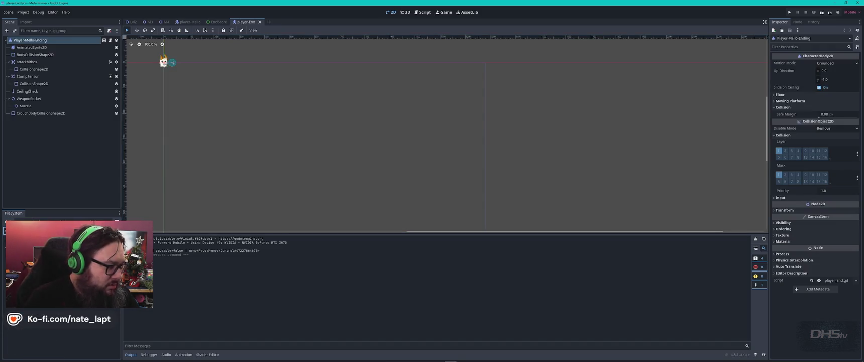
Open the MainMenu scene, briefly open melloboy-Ending.tscn, and close it again
{"action": "double_click", "coordinate": [76, 261]}
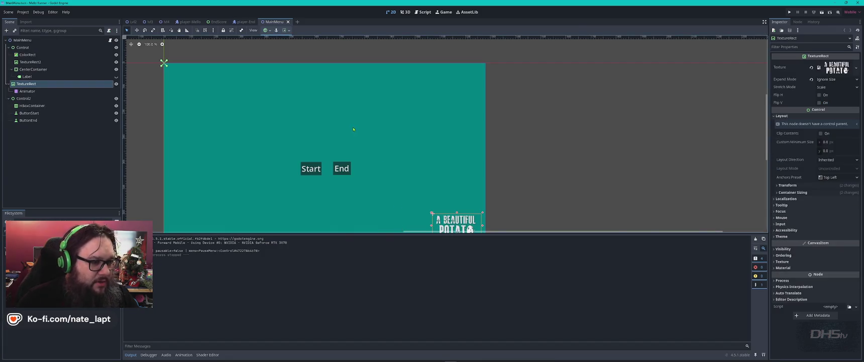
{"action": "scroll", "coordinate": [398, 119], "scroll_direction": "left", "scroll_amount": 3}
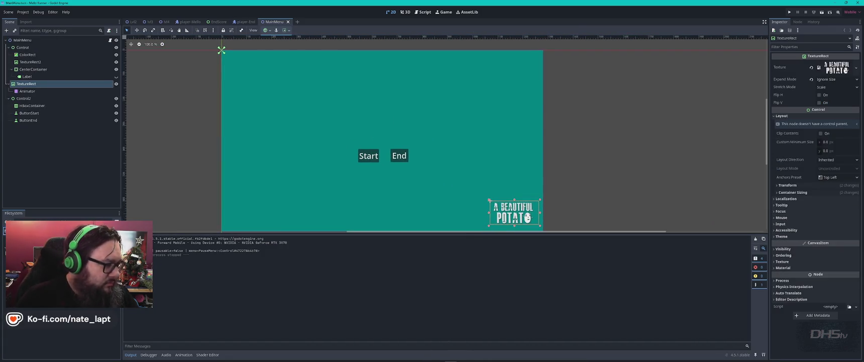
{"action": "scroll", "coordinate": [61, 282], "scroll_direction": "down", "scroll_amount": 3}
{"action": "scroll", "coordinate": [60, 337], "scroll_direction": "down", "scroll_amount": 5}
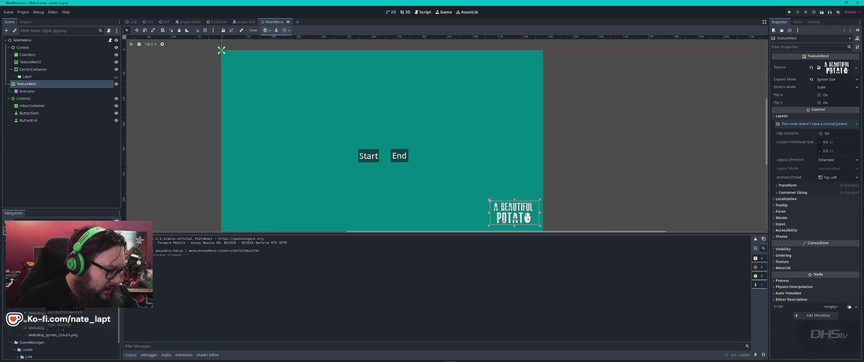
{"action": "scroll", "coordinate": [57, 352], "scroll_direction": "down", "scroll_amount": 1}
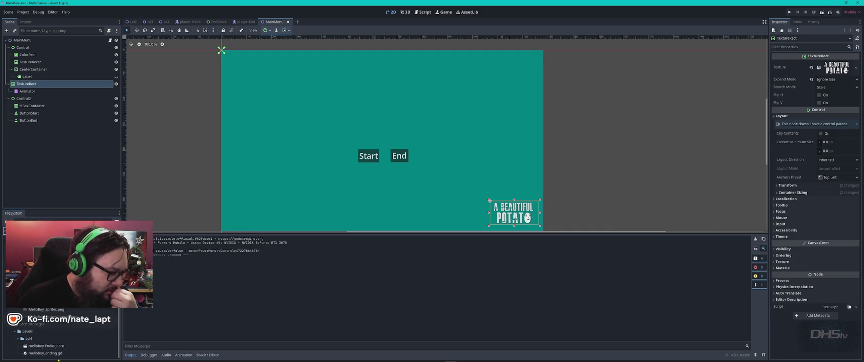
{"action": "left_click", "coordinate": [48, 348]}
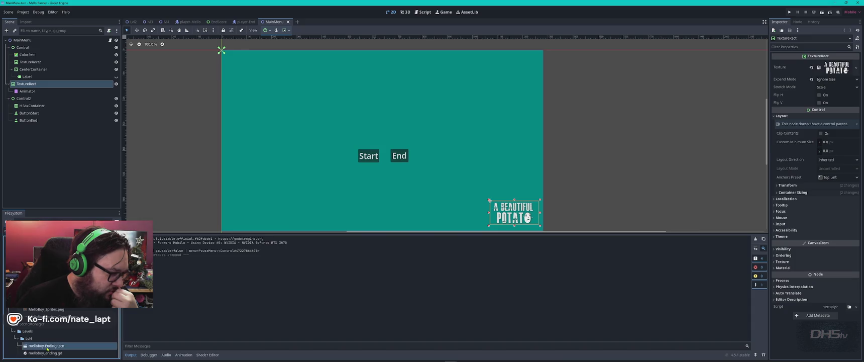
{"action": "double_click", "coordinate": [43, 347]}
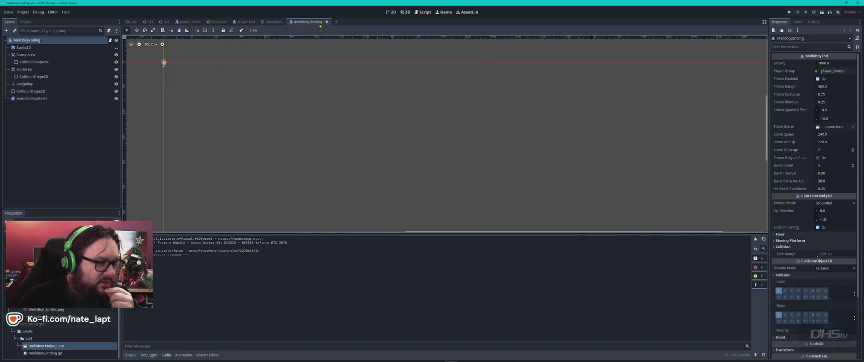
{"action": "left_click", "coordinate": [326, 22]}
Instance melloboy-Ending into MainMenu, scale it to 6, and place it above Start and End
{"action": "left_click_drag", "start_coordinate": [47, 346], "coordinate": [333, 150]}
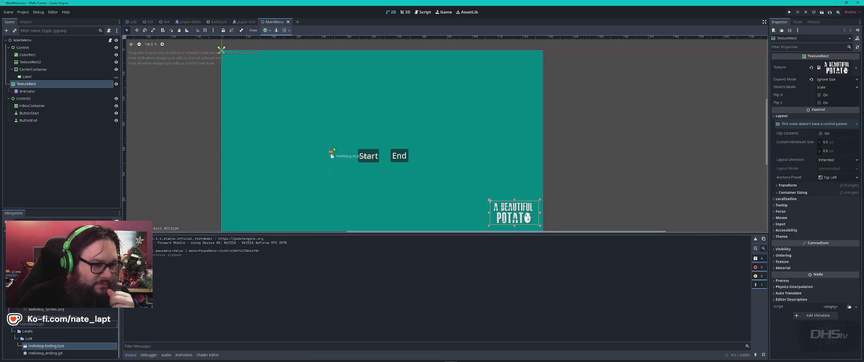
{"action": "left_click_drag", "start_coordinate": [385, 126], "coordinate": [386, 125]}
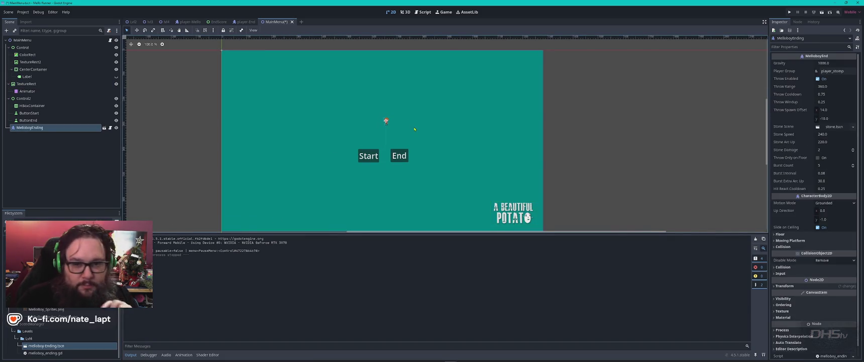
{"action": "left_click", "coordinate": [782, 286]}
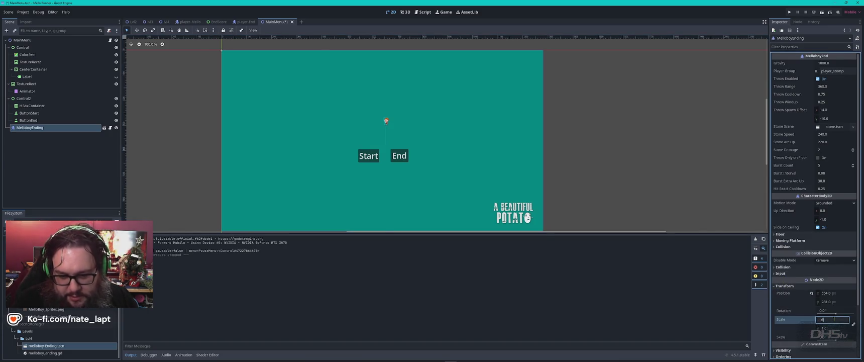
{"action": "key", "text": "Tab"}
{"action": "left_click_drag", "start_coordinate": [403, 135], "coordinate": [390, 112]}
{"action": "left_click", "coordinate": [23, 41]}
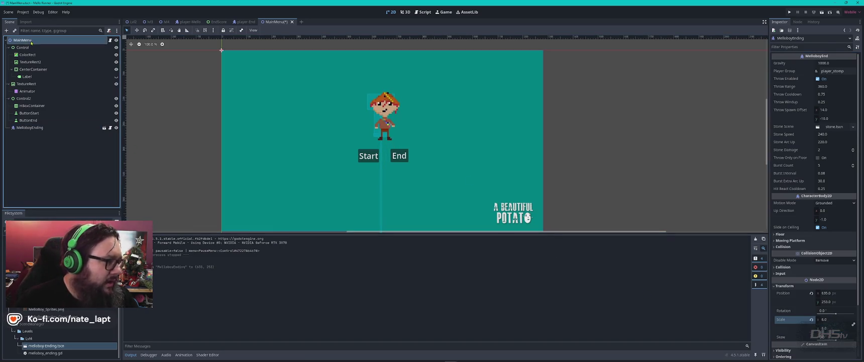
Add a CollisionShape2D to MainMenu with a new RectangleShape2D
{"action": "key", "text": "ctrl+a"}
{"action": "type", "text": "collisionsh"}
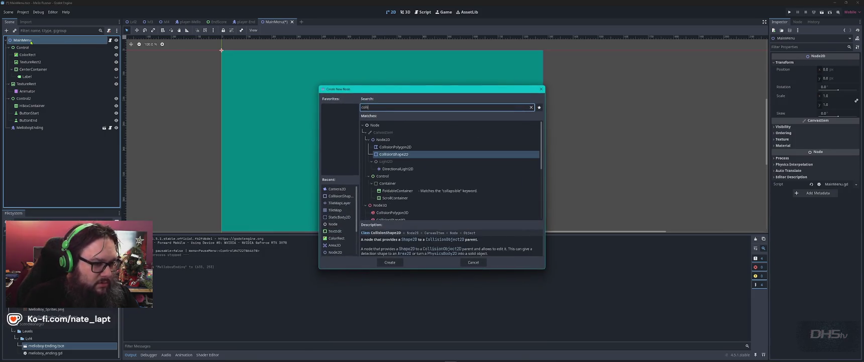
{"action": "key", "text": "Return"}
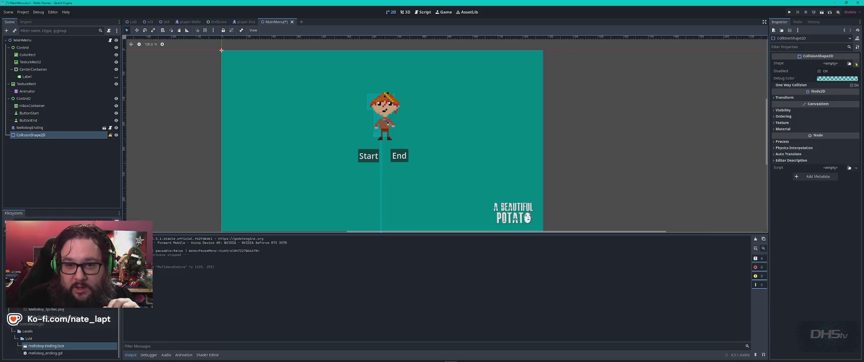
{"action": "left_click", "coordinate": [857, 63]}
{"action": "left_click", "coordinate": [835, 107]}
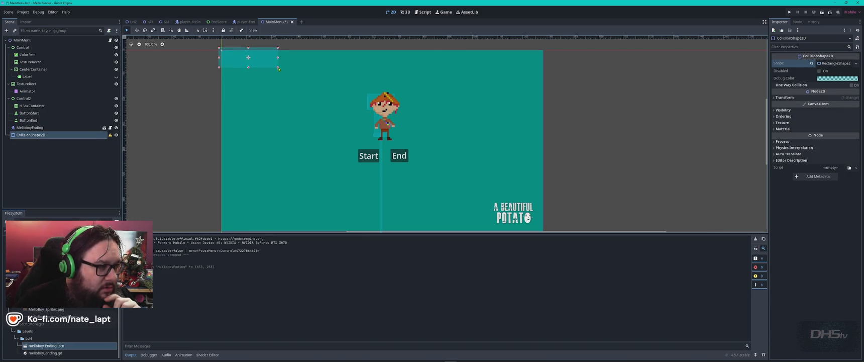
Place the rectangle over the Start and End buttons, nudge the character onto it, and run the project
{"action": "mouse_move", "coordinate": [261, 55]}
{"action": "left_mouse_down"}
{"action": "mouse_move", "coordinate": [401, 137]}
{"action": "mouse_move", "coordinate": [403, 150]}
{"action": "left_mouse_up"}
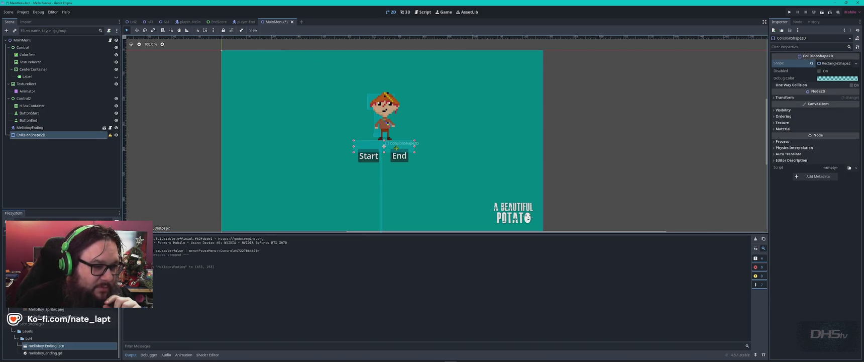
{"action": "left_click_drag", "start_coordinate": [387, 116], "coordinate": [387, 112]}
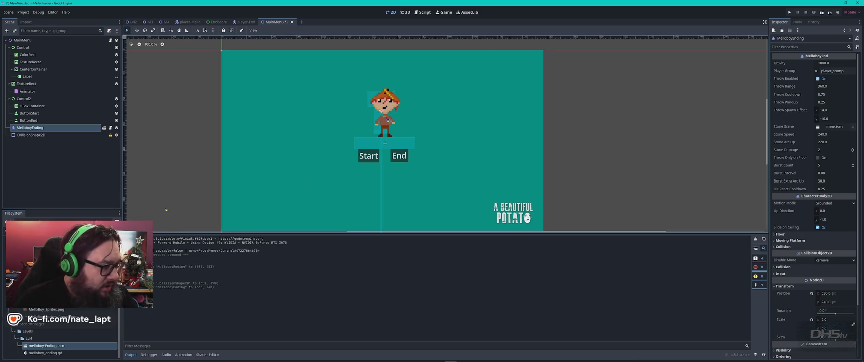
{"action": "key", "text": "F5"}
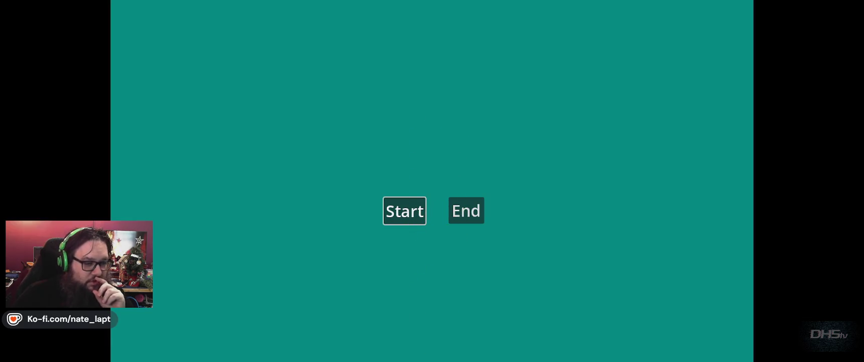
{"action": "key", "text": "F8"}
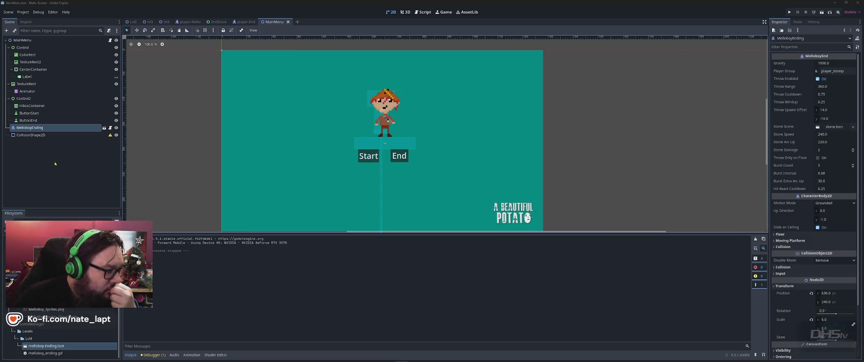
Add a StaticBody2D to MainMenu, move CollisionShape2D under it, and run the game with F5
{"action": "left_click", "coordinate": [38, 136]}
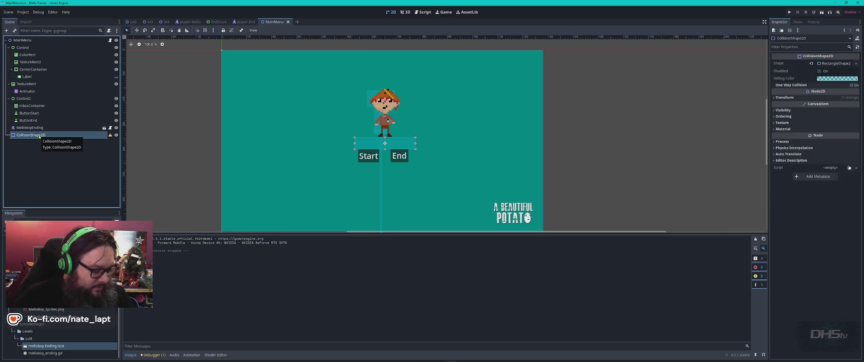
{"action": "left_click", "coordinate": [87, 40]}
{"action": "key", "text": "ctrl+a"}
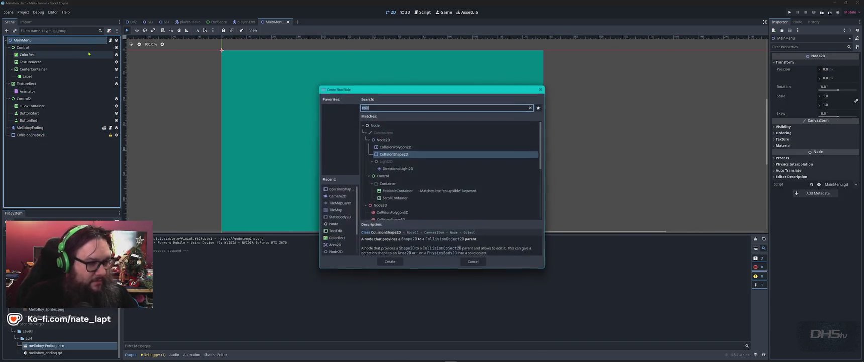
{"action": "type", "text": "sta"}
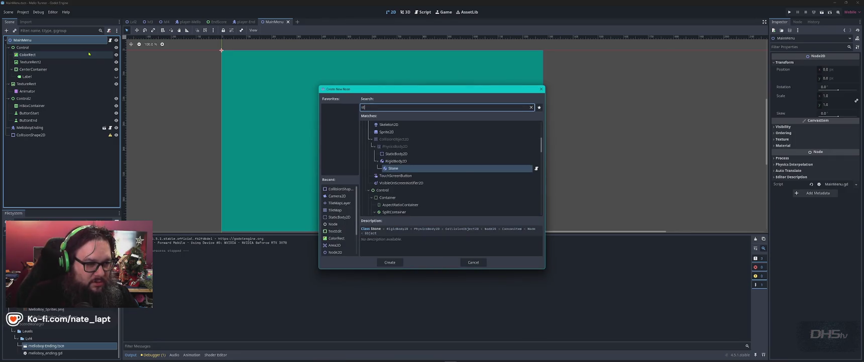
{"action": "key", "text": "Return"}
{"action": "left_click_drag", "start_coordinate": [30, 135], "coordinate": [31, 144]}
{"action": "key", "text": "F5"}
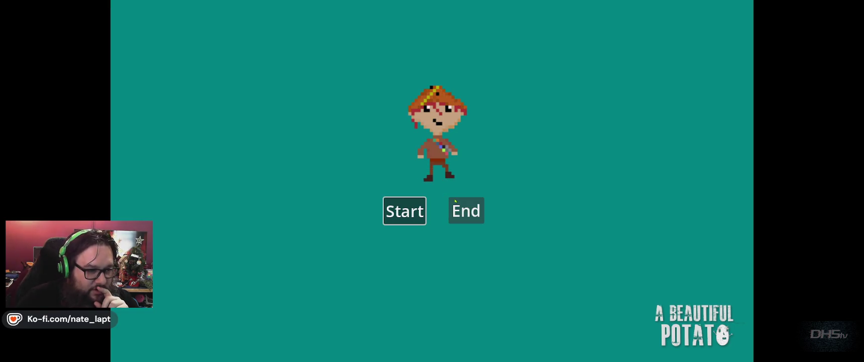
Start the game from the menu and jump right to grab the sword
{"action": "key", "text": "Return"}
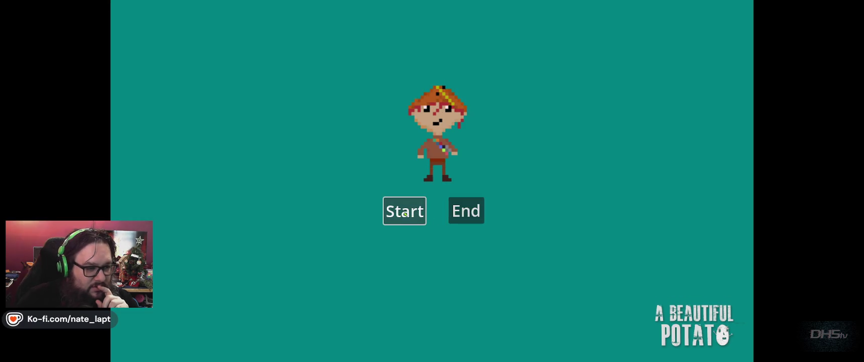
{"action": "key", "text": "Right"}
{"action": "key", "text": "space"}
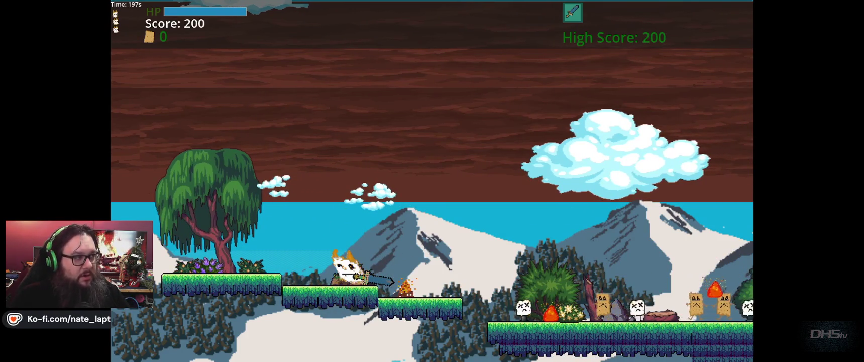
Run right through the snow level, jumping and attacking enemies along the way
{"action": "key", "text": "Right"}
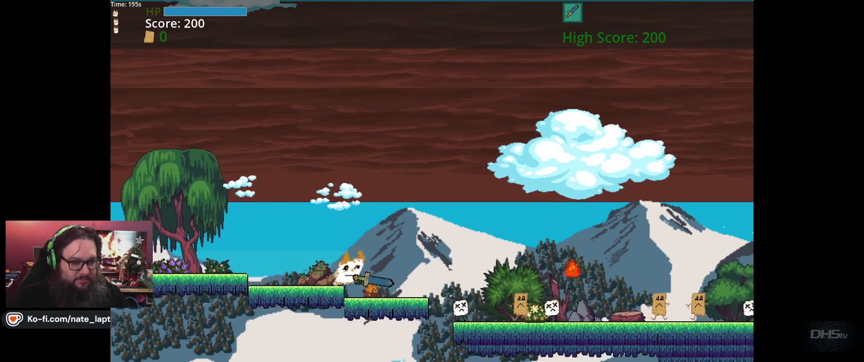
{"action": "key", "text": "Right"}
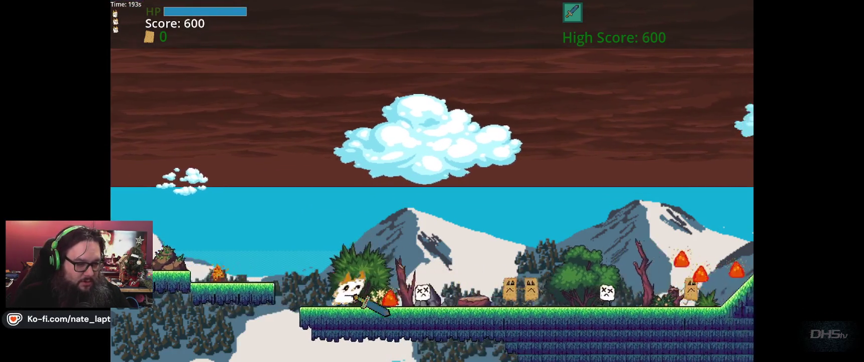
{"action": "key", "text": "space"}
{"action": "key", "text": "Right"}
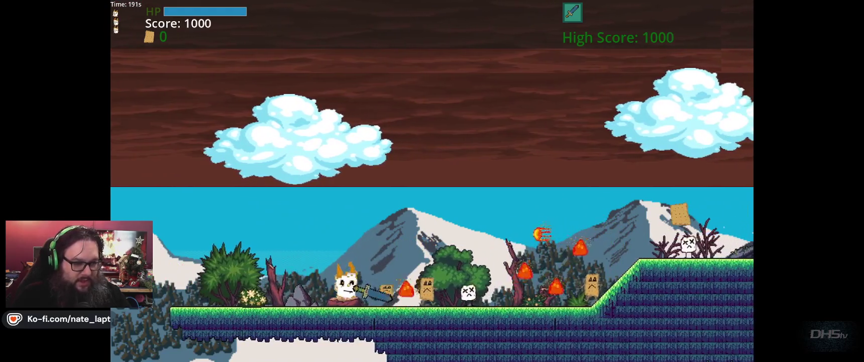
{"action": "key", "text": "Right"}
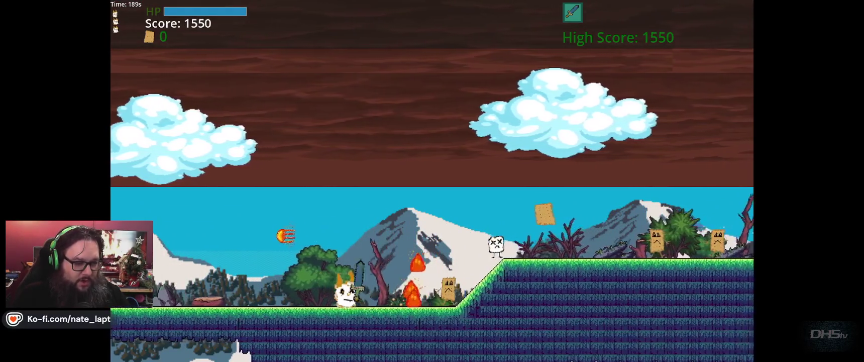
{"action": "key", "text": "Right"}
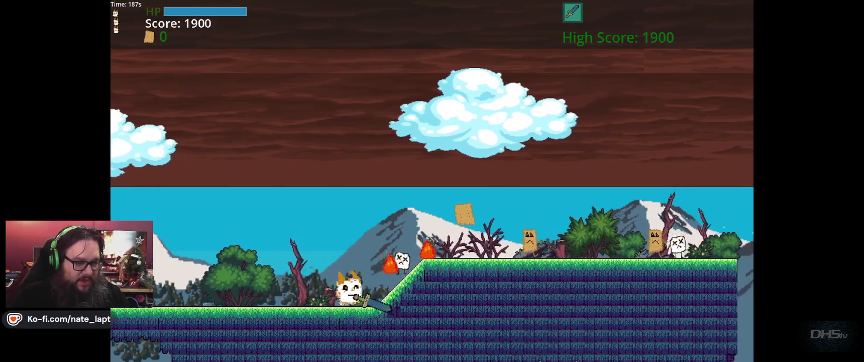
Climb the slope, jump the two gaps onto the next platform, and swing the sword
{"action": "key", "text": "Right"}
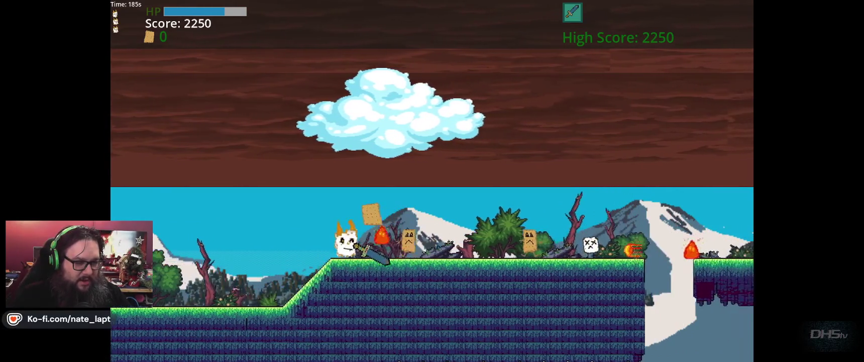
{"action": "key", "text": "Right"}
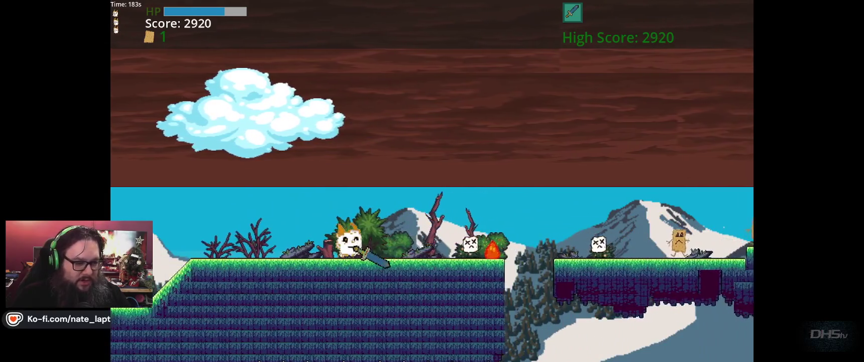
{"action": "key", "text": "space"}
{"action": "key", "text": "Right"}
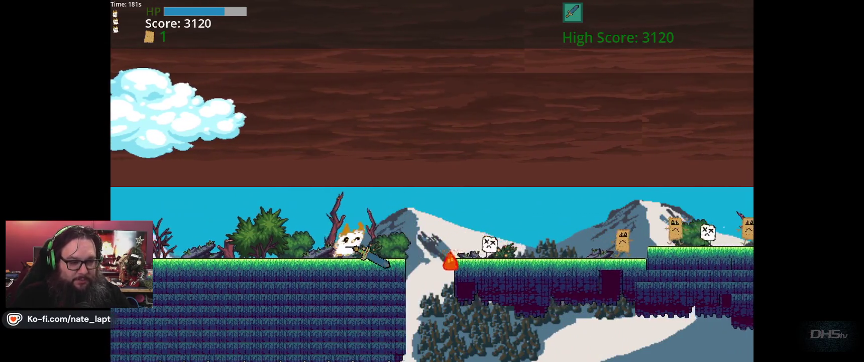
{"action": "key", "text": "Right"}
{"action": "key", "text": "space"}
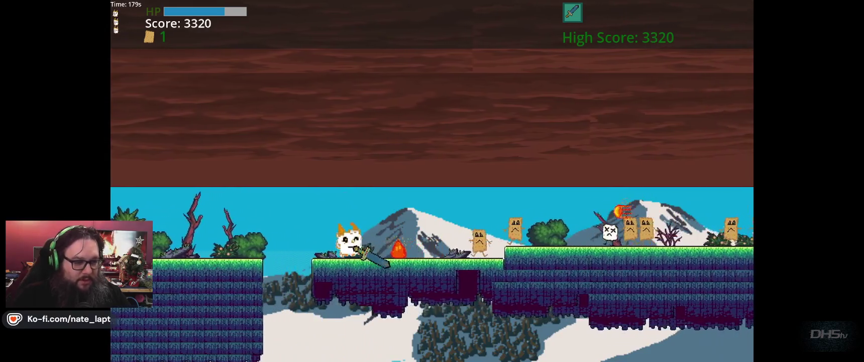
{"action": "key", "text": "Right"}
{"action": "key", "text": "x"}
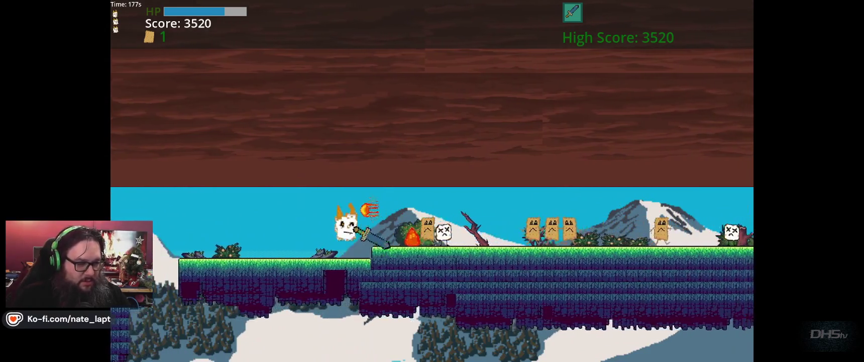
Jump off the slope's peak and hop across the floating platform
{"action": "key", "text": "Right"}
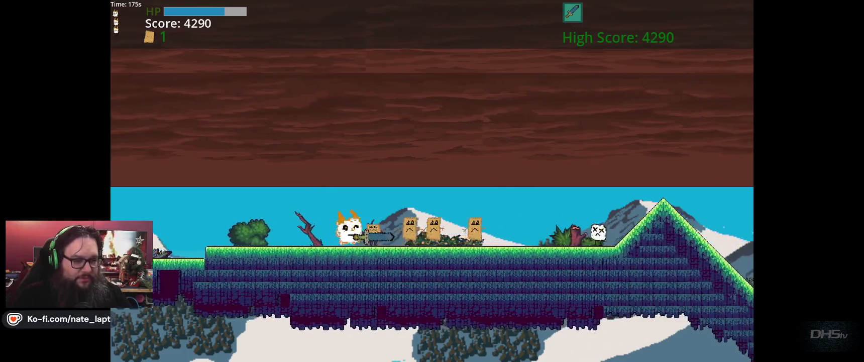
{"action": "key", "text": "Right"}
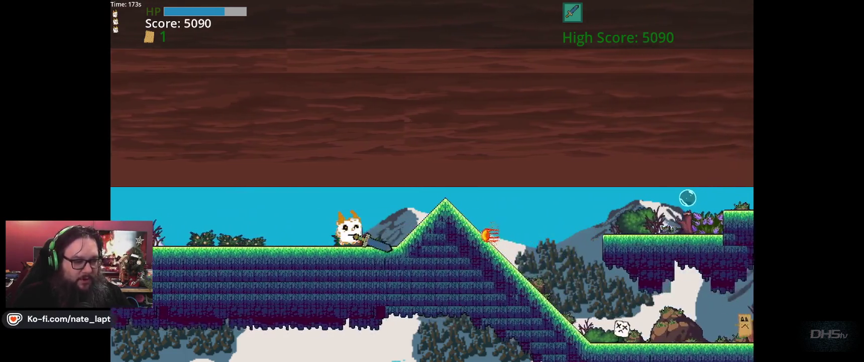
{"action": "key", "text": "space"}
{"action": "key", "text": "Right"}
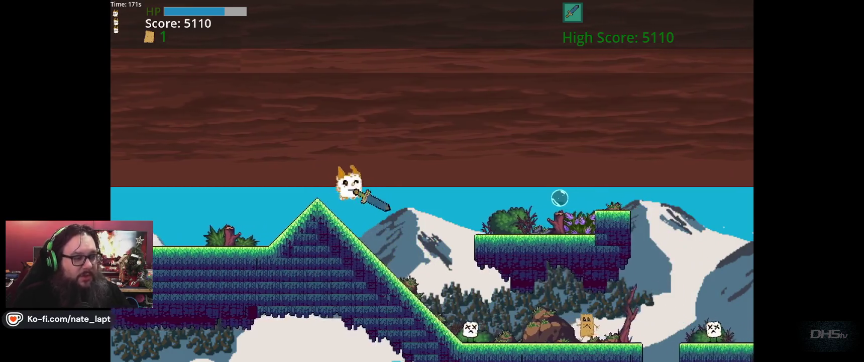
{"action": "key", "text": "space"}
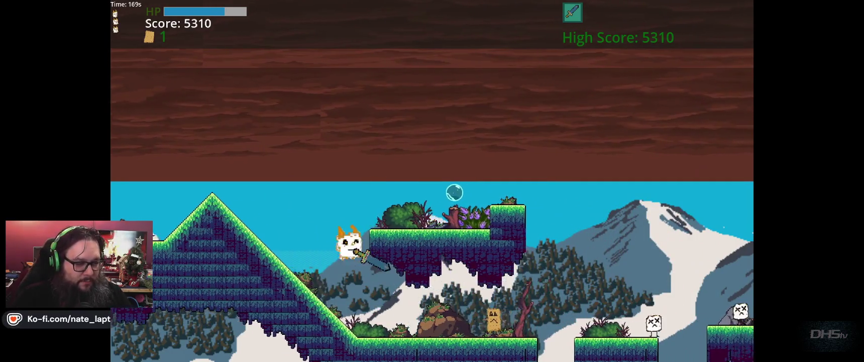
{"action": "key", "text": "Left"}
{"action": "key", "text": "space"}
{"action": "key", "text": "Right"}
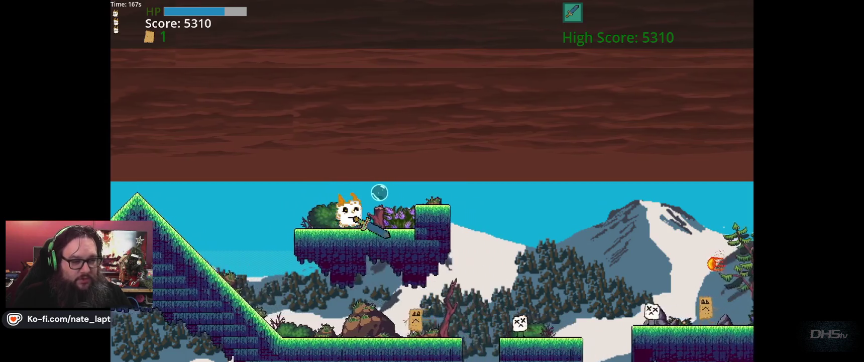
{"action": "key", "text": "space"}
{"action": "key", "text": "Left"}
Defeat the bag and skull enemies and jump across the gaps and platforms for points
{"action": "key", "text": "Right"}
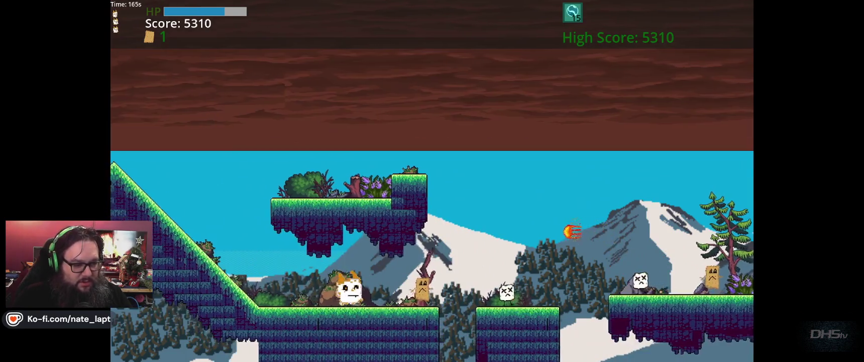
{"action": "key", "text": "Right"}
{"action": "key", "text": "Right"}
{"action": "key", "text": "space"}
{"action": "key", "text": "space"}
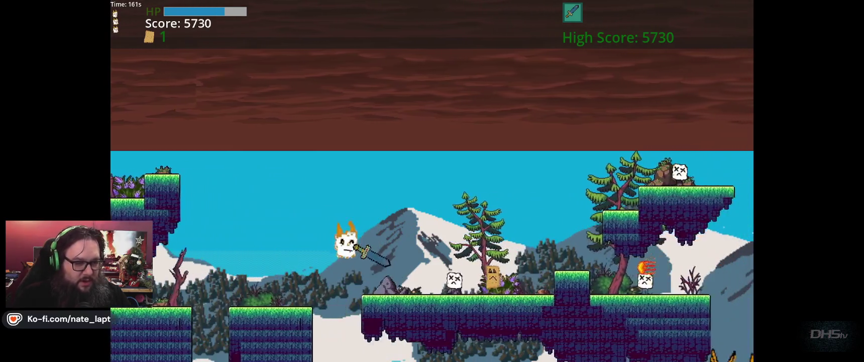
{"action": "key", "text": "Right"}
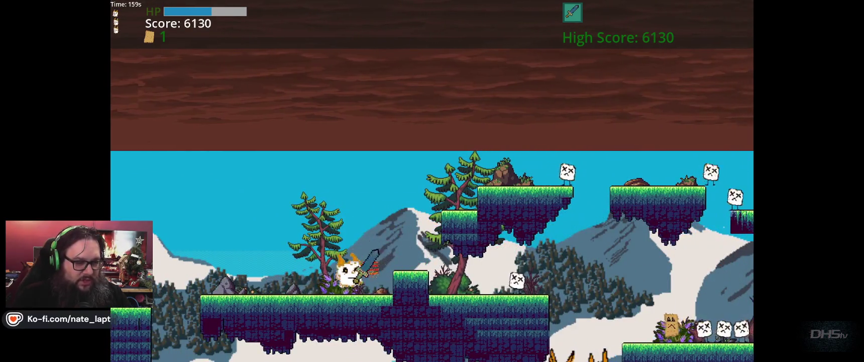
{"action": "key", "text": "Right"}
{"action": "key", "text": "space"}
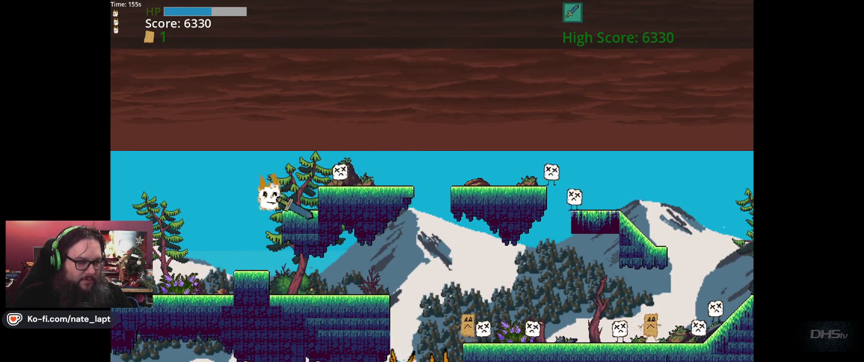
{"action": "key", "text": "Right"}
{"action": "key", "text": "space"}
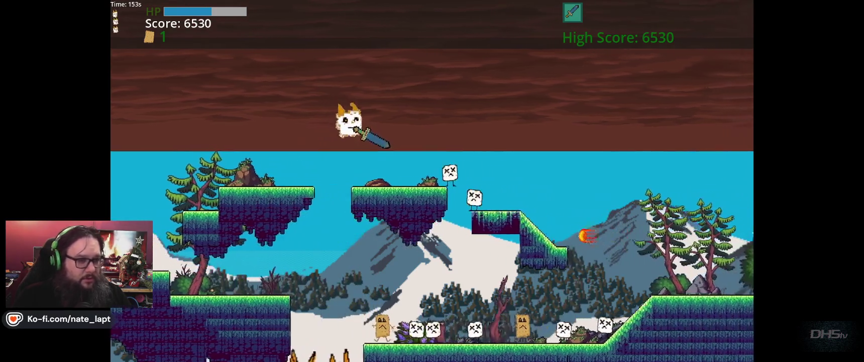
Drop to the lower ground, turn back for nearby enemies, then run right past the willow tree
{"action": "key", "text": "Right"}
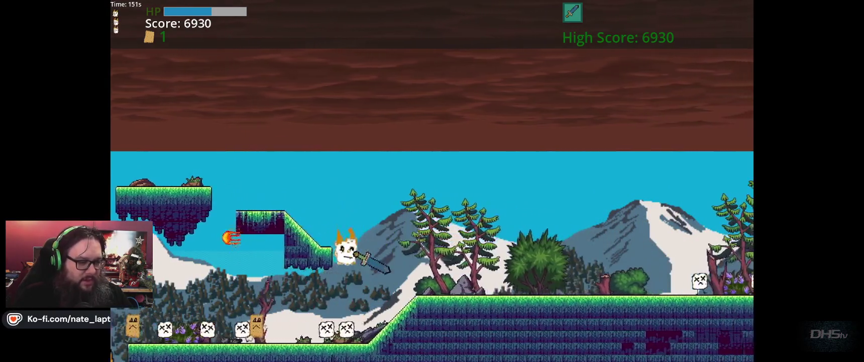
{"action": "key", "text": "Left"}
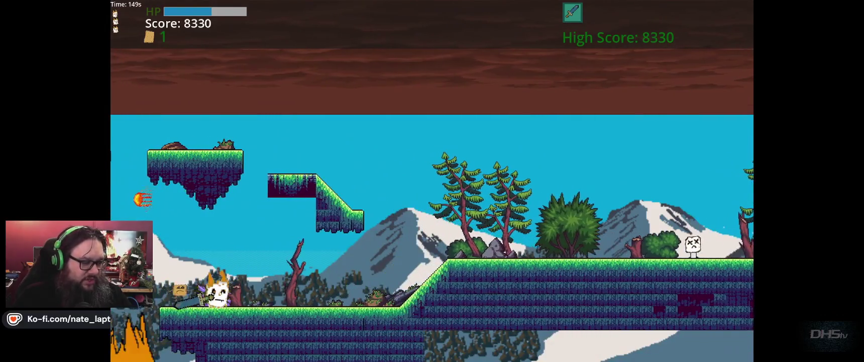
{"action": "key", "text": "Right"}
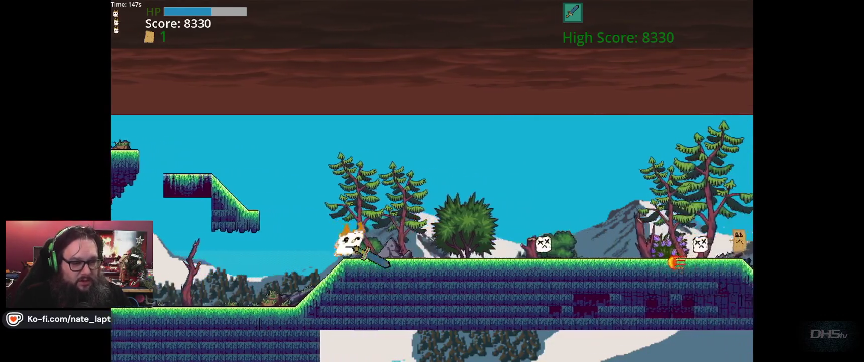
{"action": "key", "text": "Right"}
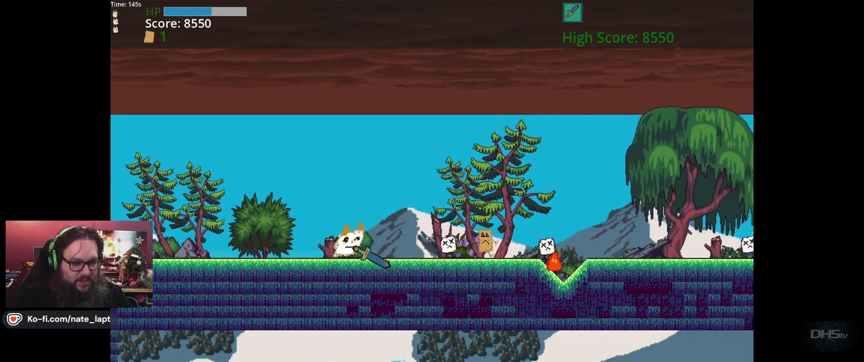
{"action": "key", "text": "Right"}
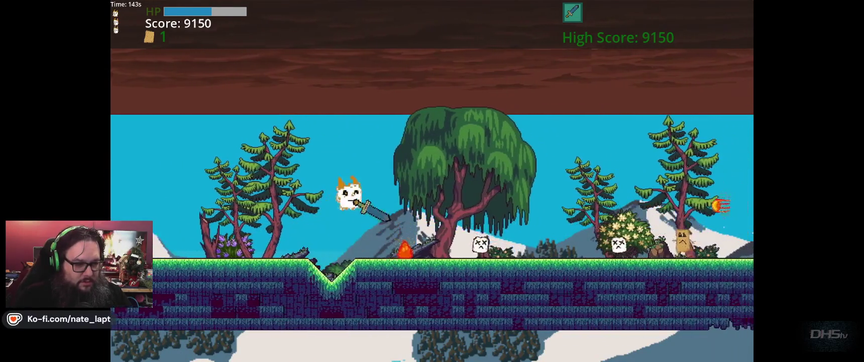
{"action": "key", "text": "Right"}
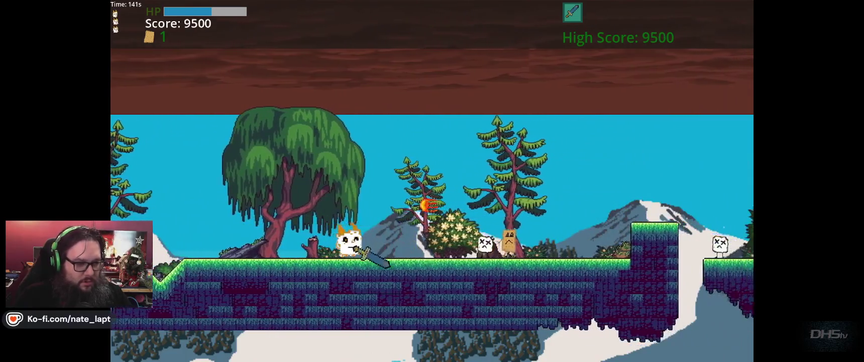
{"action": "key", "text": "Right"}
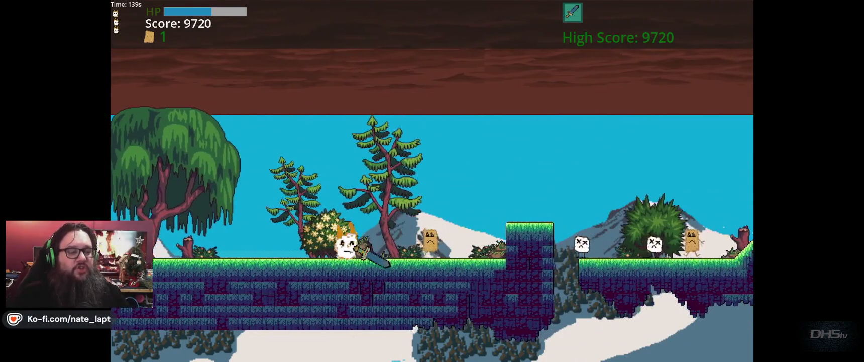
{"action": "key", "text": "Right"}
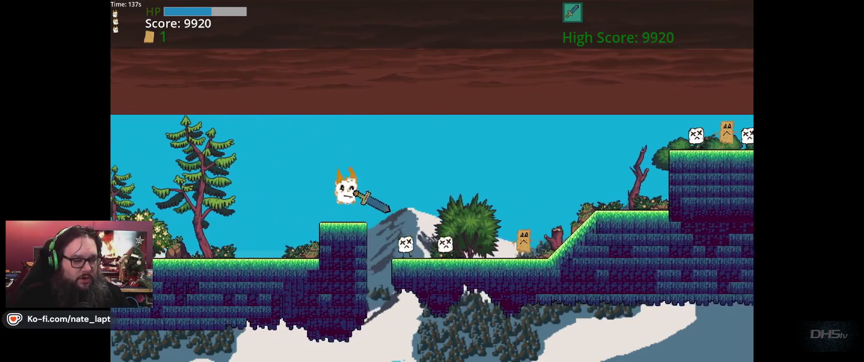
Jump over the raised blocks and the tall platform, cross the last gap, and reach the level's end
{"action": "key", "text": "Right"}
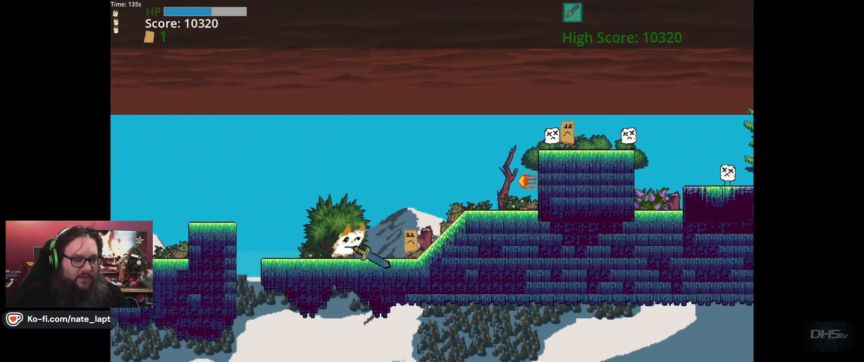
{"action": "key", "text": "Right"}
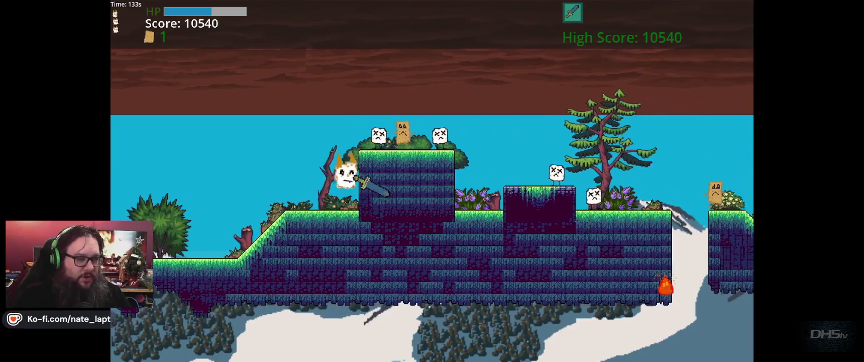
{"action": "key", "text": "Right"}
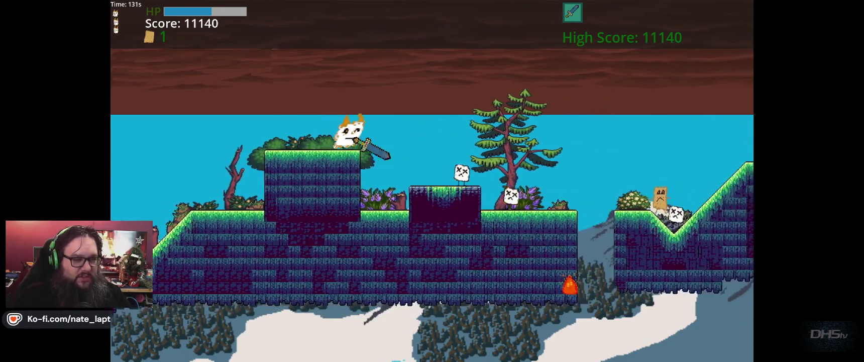
{"action": "key", "text": "Right"}
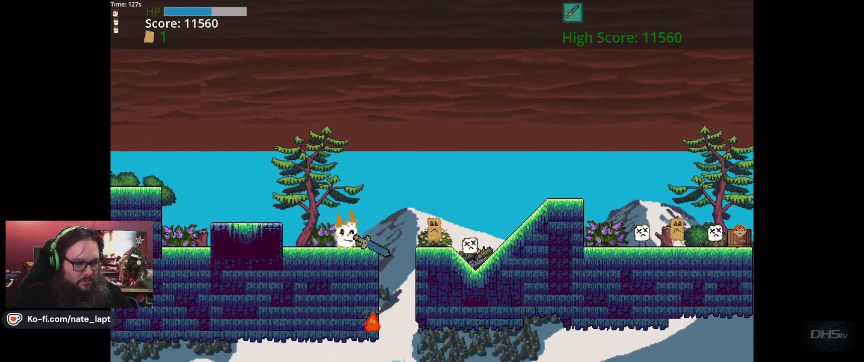
{"action": "key", "text": "Right"}
{"action": "key", "text": "space"}
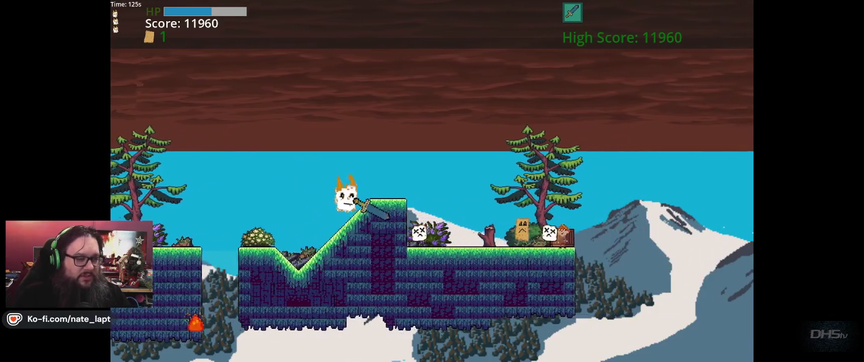
{"action": "key", "text": "Right"}
{"action": "key", "text": "space"}
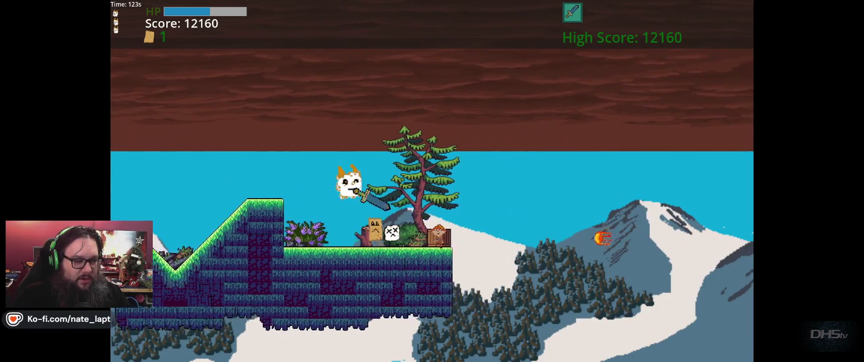
{"action": "key", "text": "Right"}
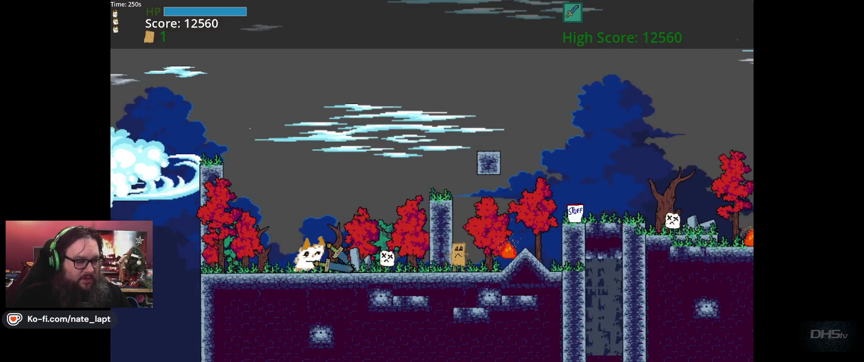
Run into the dark stone level, jump the first gap, and defeat enemies for points
{"action": "key", "text": "Right"}
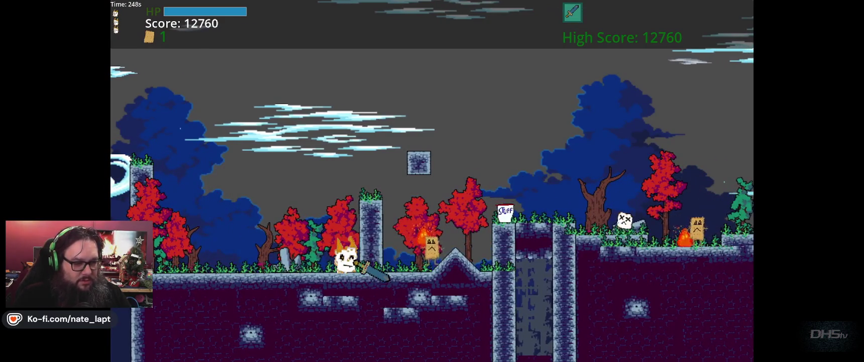
{"action": "key", "text": "Right"}
{"action": "key", "text": "space"}
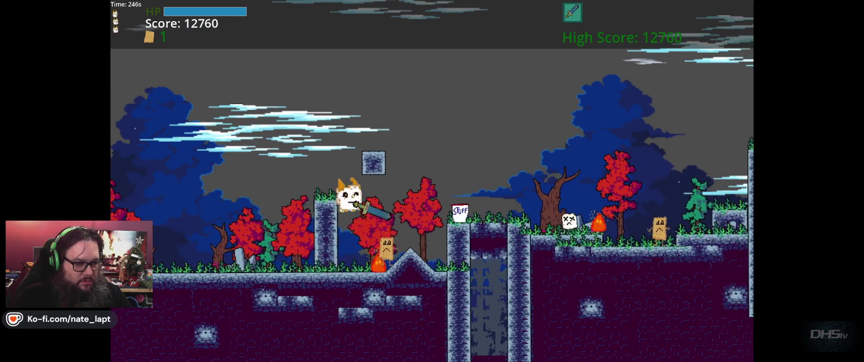
{"action": "key", "text": "Right"}
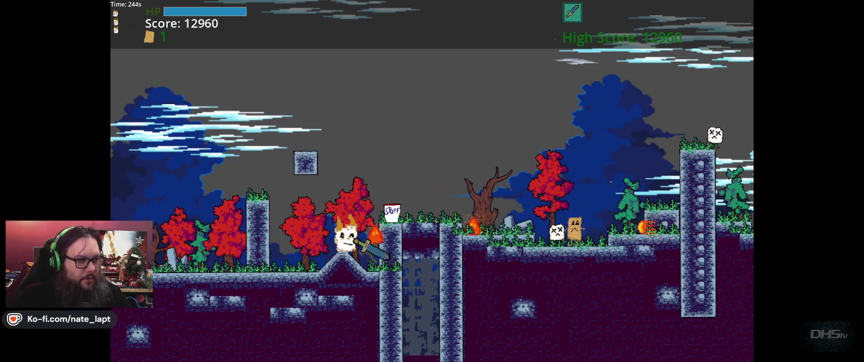
{"action": "key", "text": "Right"}
{"action": "key", "text": "space"}
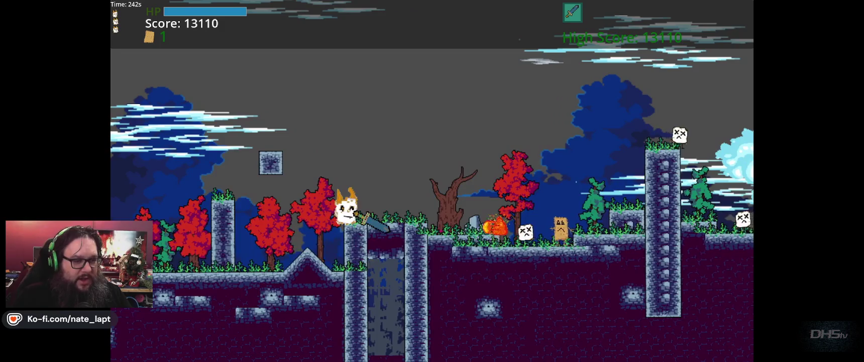
{"action": "key", "text": "Right"}
{"action": "key", "text": "space"}
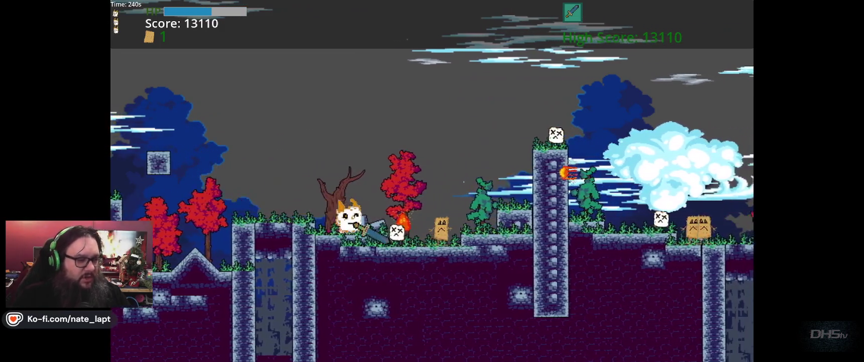
{"action": "key", "text": "Right"}
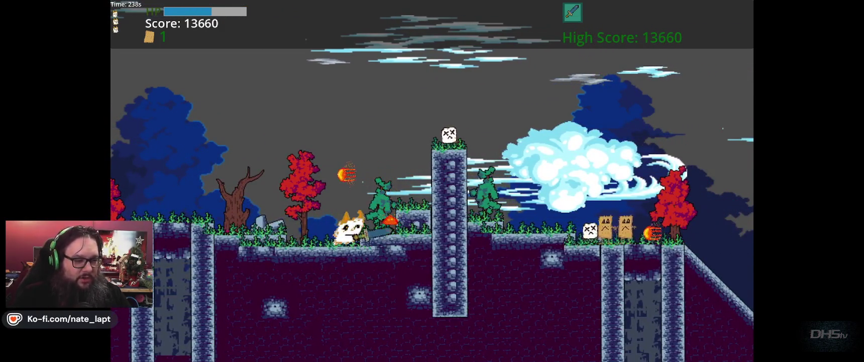
Jump onto the higher ledge and the stone pillar, killing its enemy and crossing it
{"action": "key", "text": "Right"}
{"action": "key", "text": "space"}
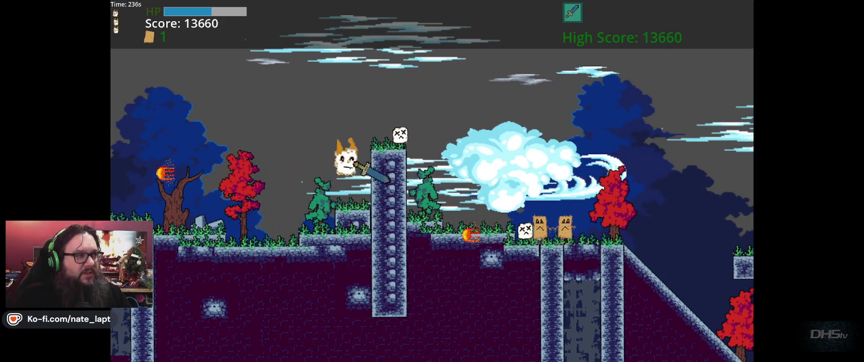
{"action": "key", "text": "space"}
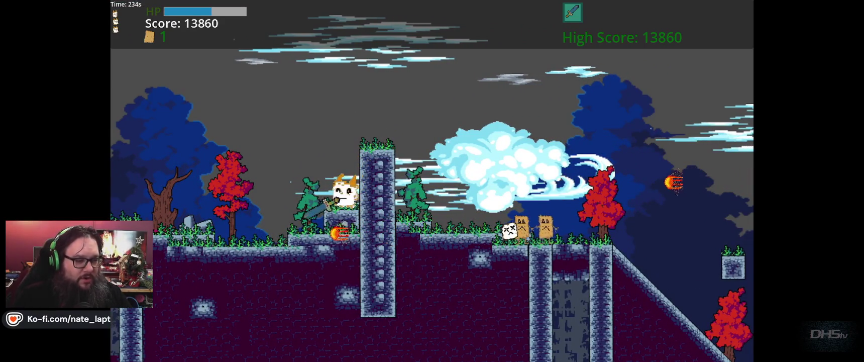
{"action": "key", "text": "Left"}
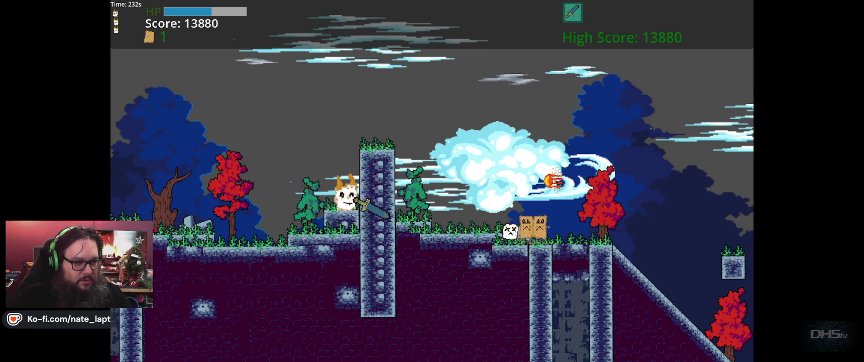
{"action": "key", "text": "space"}
{"action": "key", "text": "Right"}
{"action": "key", "text": "Right"}
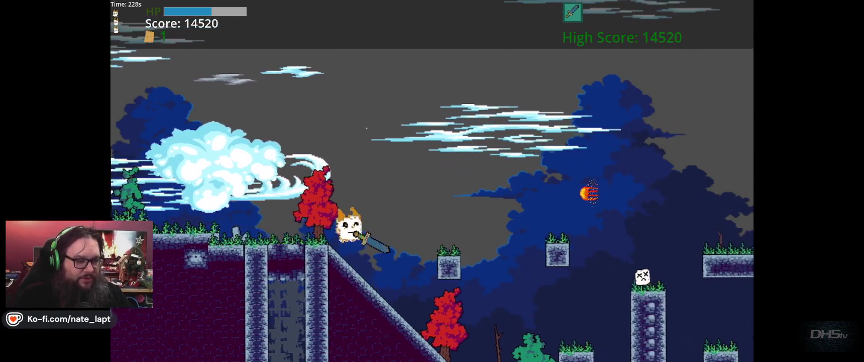
Run down the slope toward the floating blocks, then stop the game at 19800 with F8
{"action": "key", "text": "Right"}
{"action": "key", "text": "Left"}
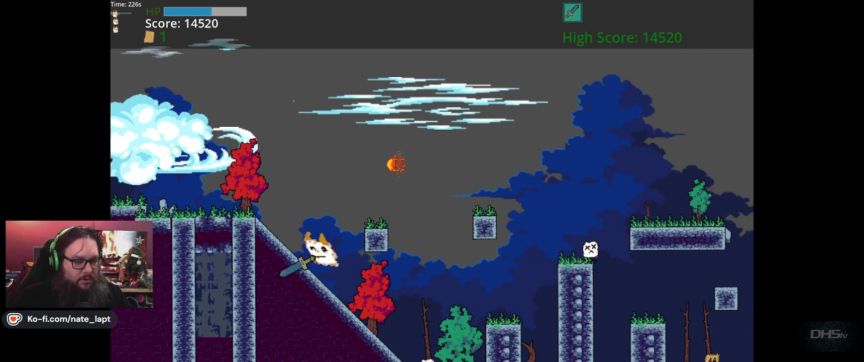
{"action": "key", "text": "Right"}
{"action": "key", "text": "space"}
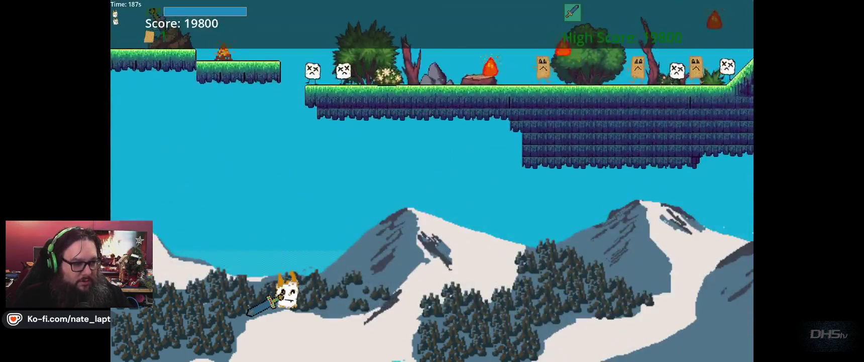
{"action": "key", "text": "Return"}
{"action": "key", "text": "F8"}
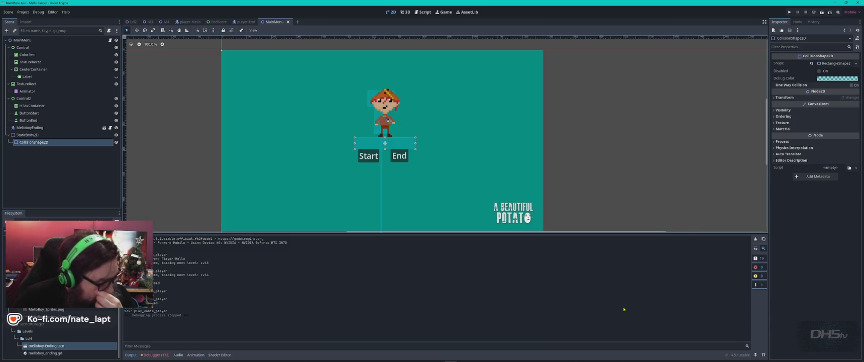
Bring the Marshmallow Runner project window forward and run it with F5
{"action": "mouse_move", "coordinate": [548, 358]}
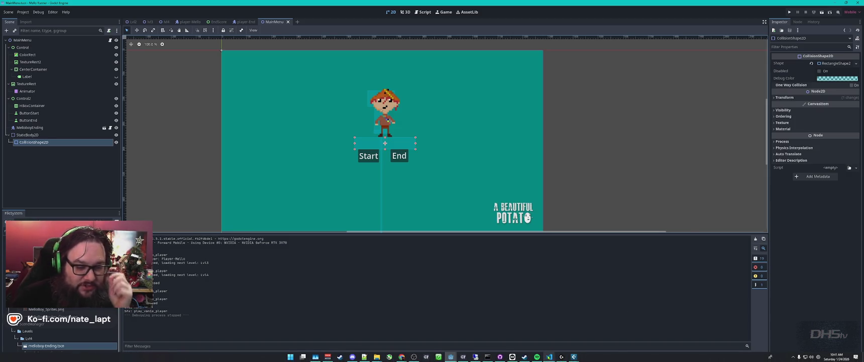
{"action": "mouse_move", "coordinate": [451, 356]}
{"action": "left_click", "coordinate": [425, 343]}
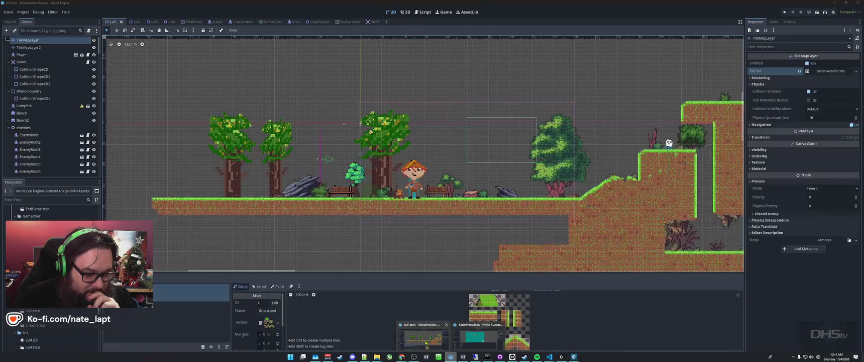
{"action": "key", "text": "F5"}
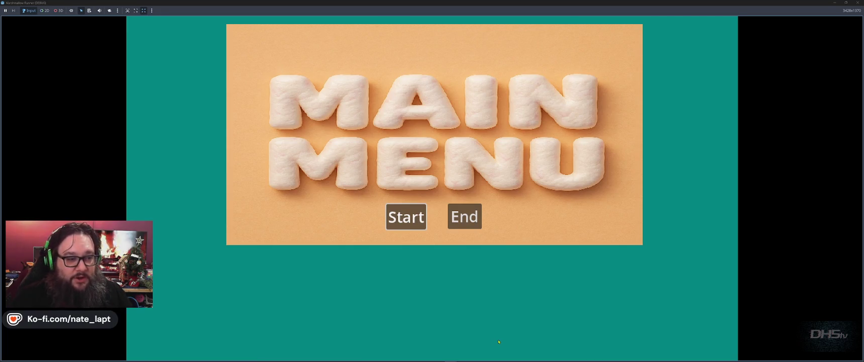
Start the game from the main menu and jump past the tent
{"action": "key", "text": "Return"}
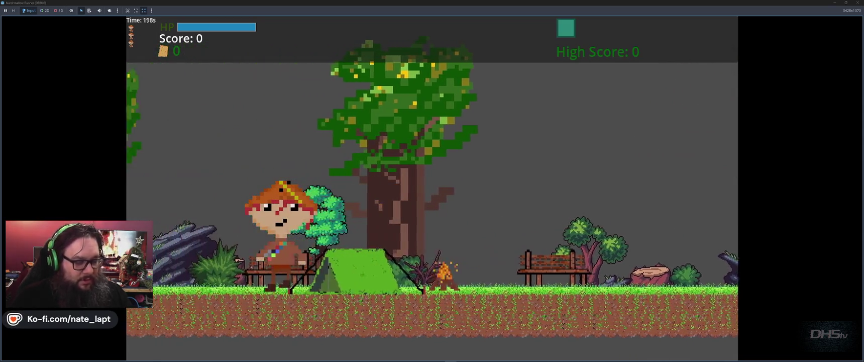
{"action": "key", "text": "Left"}
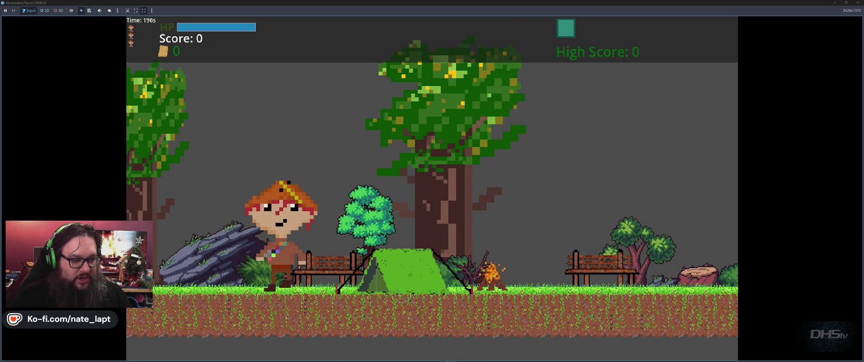
{"action": "key", "text": "Right"}
{"action": "key", "text": "space"}
{"action": "key", "text": "space"}
{"action": "key", "text": "Left"}
{"action": "key", "text": "space"}
{"action": "key", "text": "Right"}
{"action": "key", "text": "Left"}
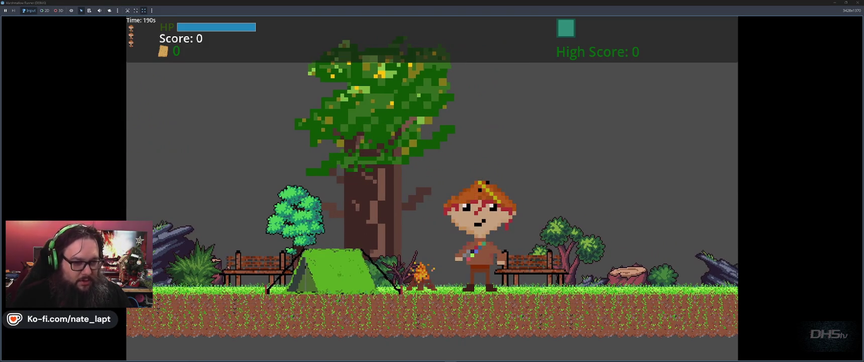
{"action": "key", "text": "Right"}
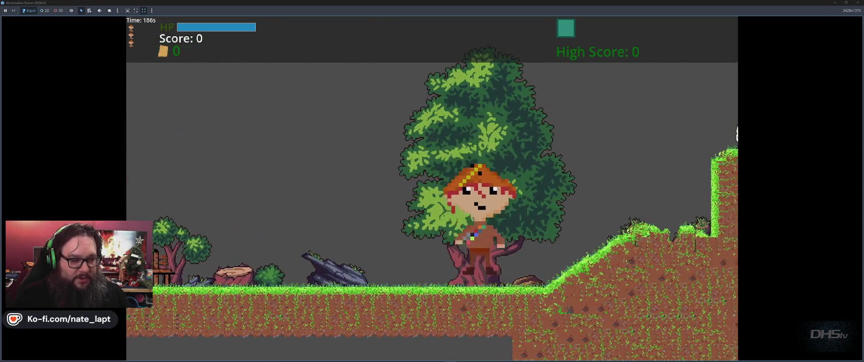
Pass the big tree, stomp the marshmallow on the higher ledge, and drop into the cave
{"action": "key", "text": "Left"}
{"action": "key", "text": "Right"}
{"action": "key", "text": "space"}
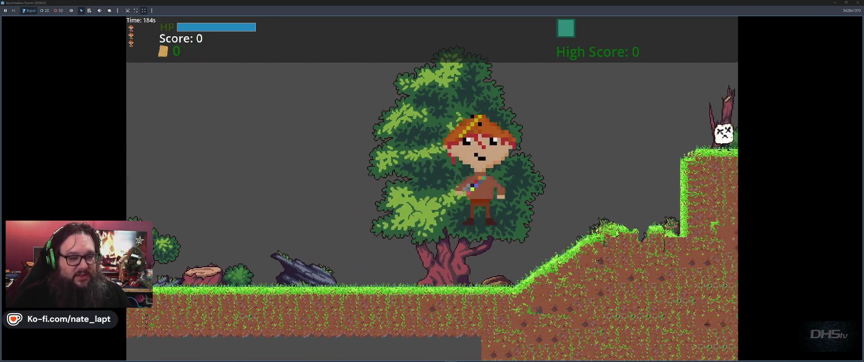
{"action": "key", "text": "space"}
{"action": "key", "text": "Right"}
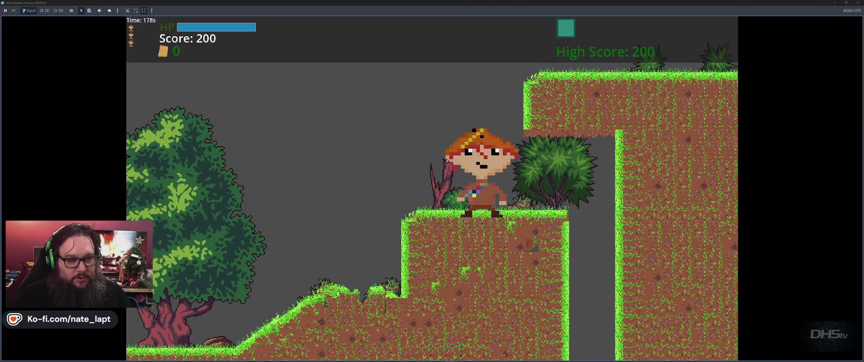
{"action": "key", "text": "Right"}
{"action": "key", "text": "space"}
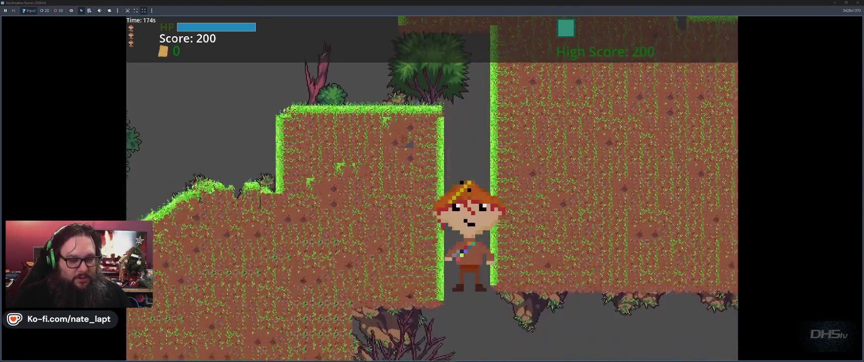
{"action": "key", "text": "Right"}
{"action": "key", "text": "space"}
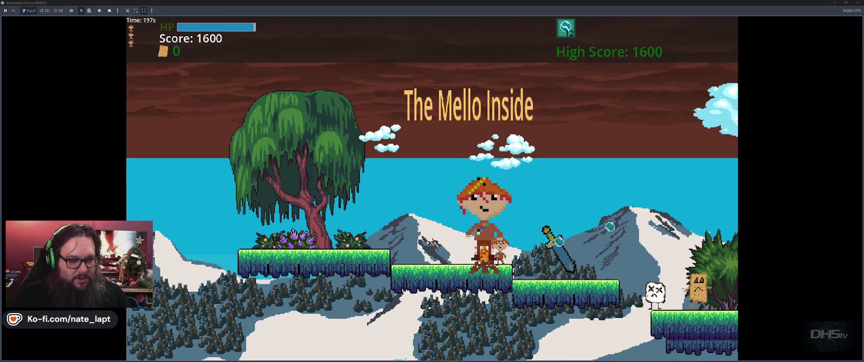
Grab the sword and slash the toast enemies and ghost on the grassy platform
{"action": "key", "text": "space"}
{"action": "key", "text": "space"}
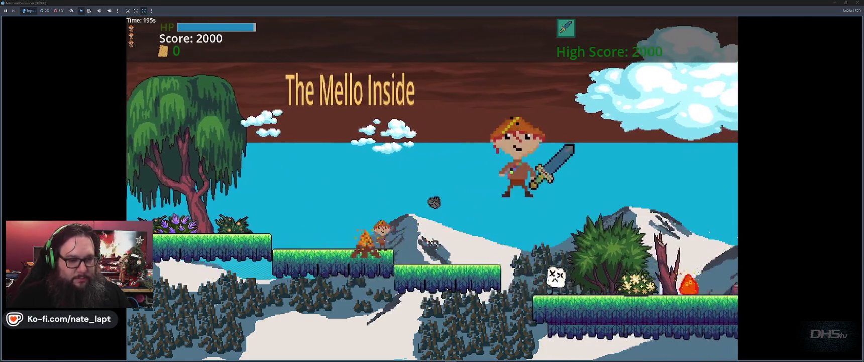
{"action": "key", "text": "x"}
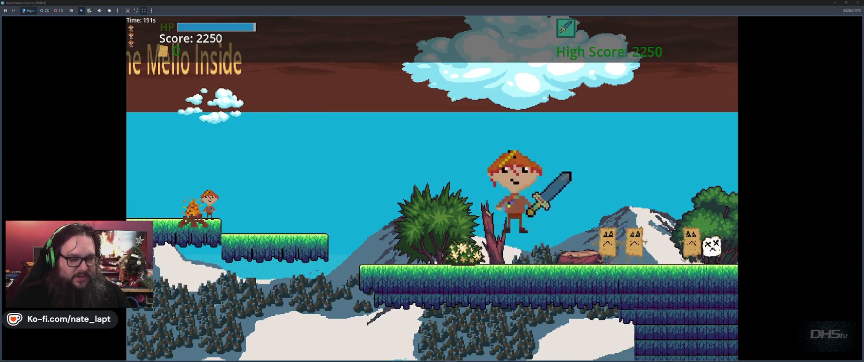
{"action": "key", "text": "x"}
{"action": "key", "text": "x"}
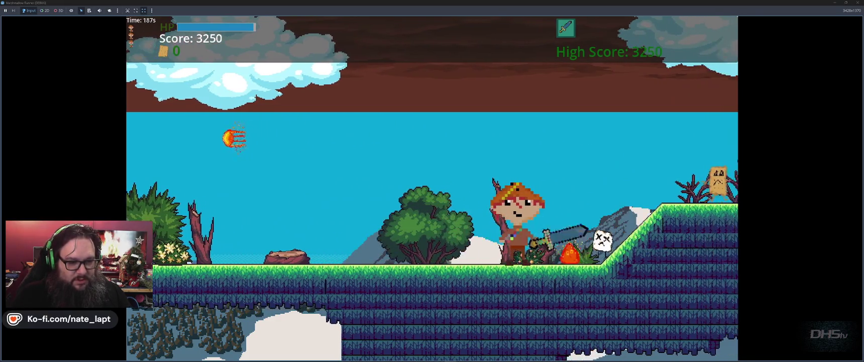
{"action": "key", "text": "space"}
{"action": "key", "text": "x"}
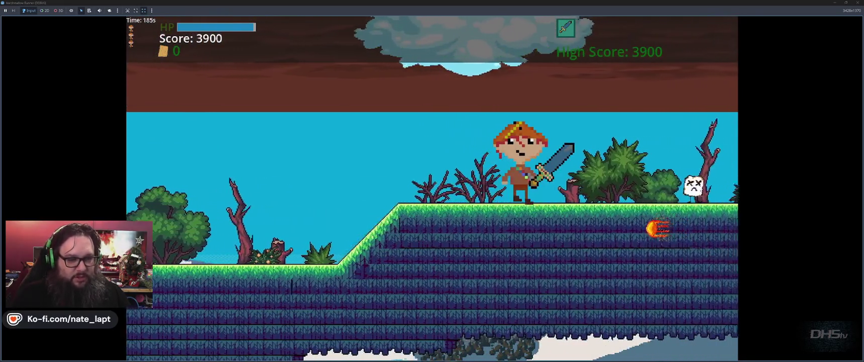
{"action": "key", "text": "space"}
{"action": "key", "text": "x"}
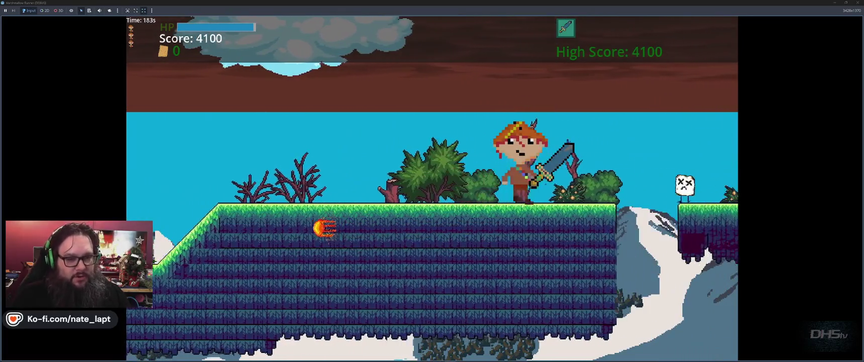
Jump the gap, dodge the fire enemy, slash the skull enemy, and leap onto the hilltop
{"action": "key", "text": "space"}
{"action": "key", "text": "x"}
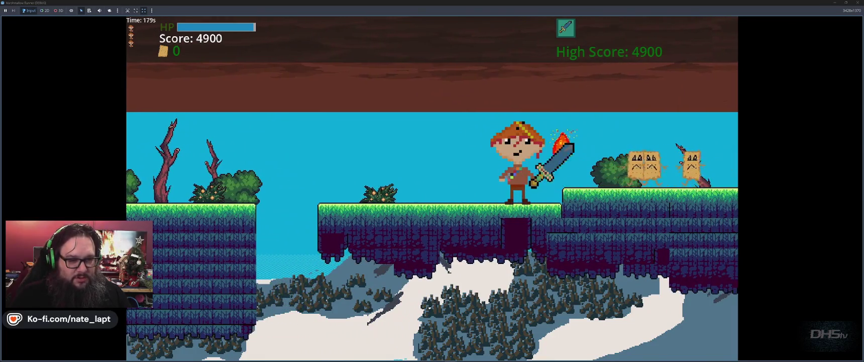
{"action": "key", "text": "Left"}
{"action": "key", "text": "space"}
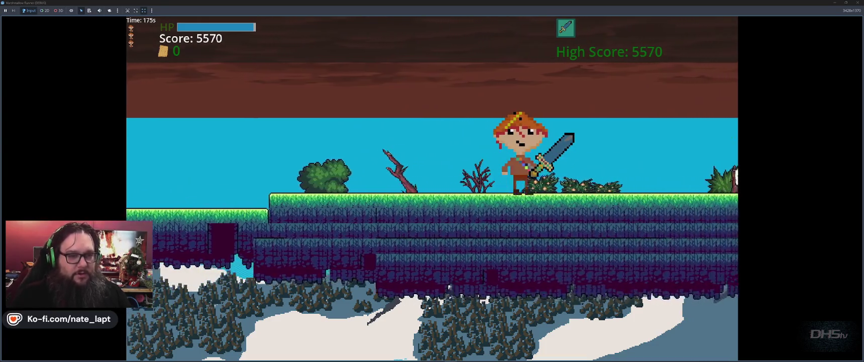
{"action": "key", "text": "x"}
{"action": "key", "text": "space"}
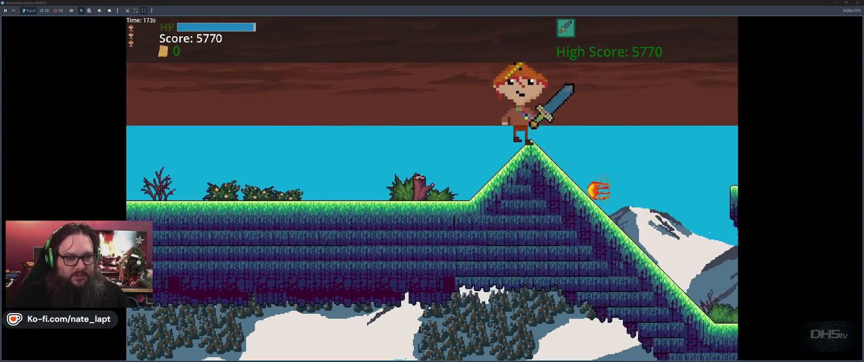
{"action": "key", "text": "space"}
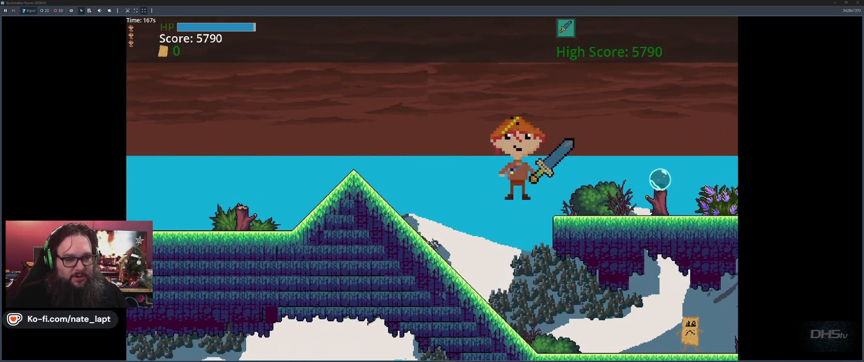
Double-jump down the slope to the floating platform and kill the enemy there
{"action": "key", "text": "space"}
{"action": "key", "text": "x"}
{"action": "key", "text": "space"}
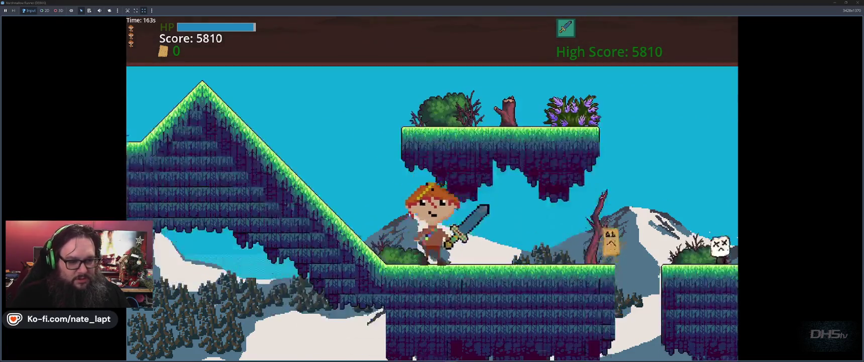
{"action": "key", "text": "x"}
{"action": "key", "text": "space"}
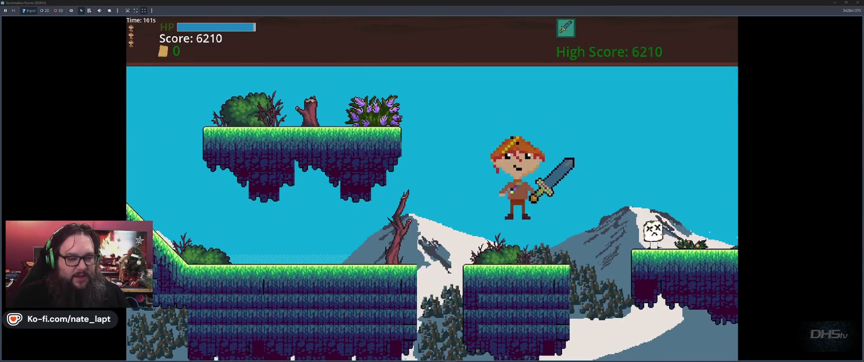
{"action": "key", "text": "space"}
Kill the nearby marshmallow enemies with jumping sword strikes
{"action": "key", "text": "x"}
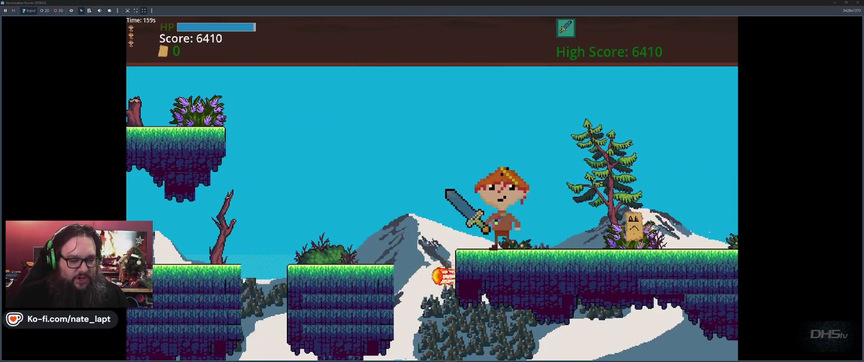
{"action": "key", "text": "x"}
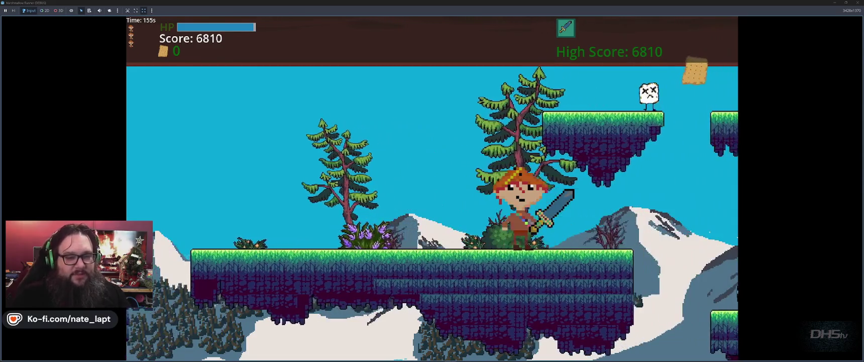
{"action": "key", "text": "space"}
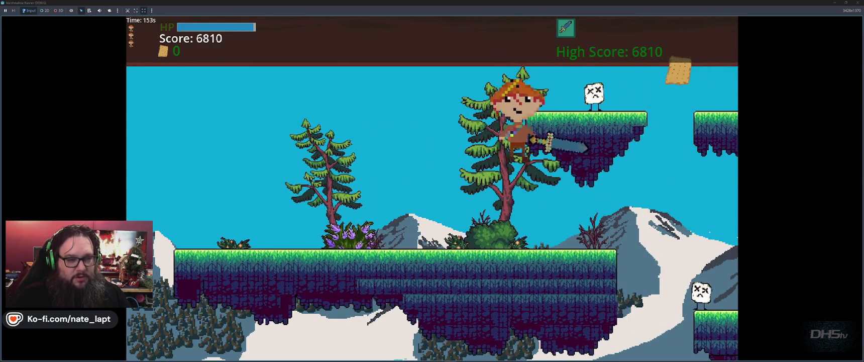
{"action": "key", "text": "x"}
{"action": "key", "text": "space"}
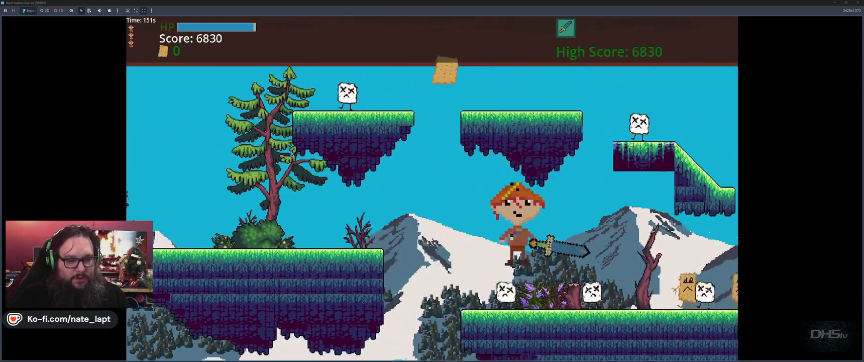
{"action": "key", "text": "x"}
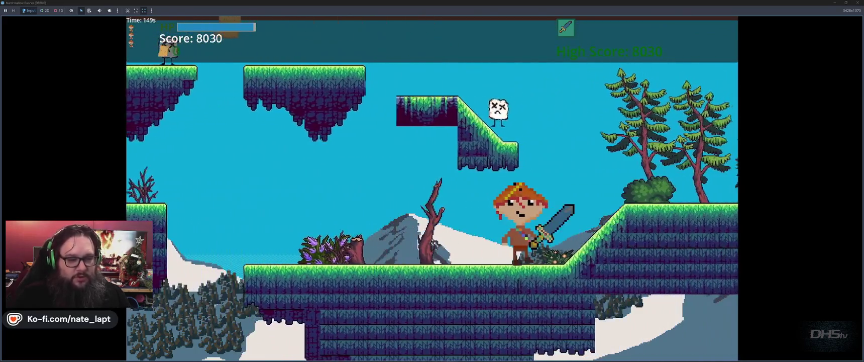
Leap up the grass slope and cross the floating platforms, attacking as you land
{"action": "key", "text": "space"}
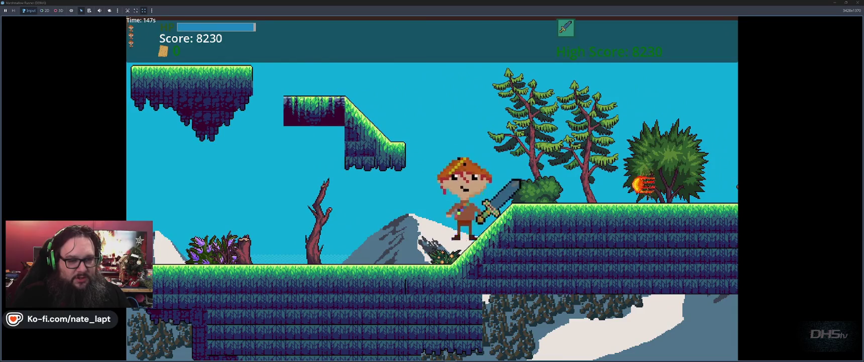
{"action": "key", "text": "space"}
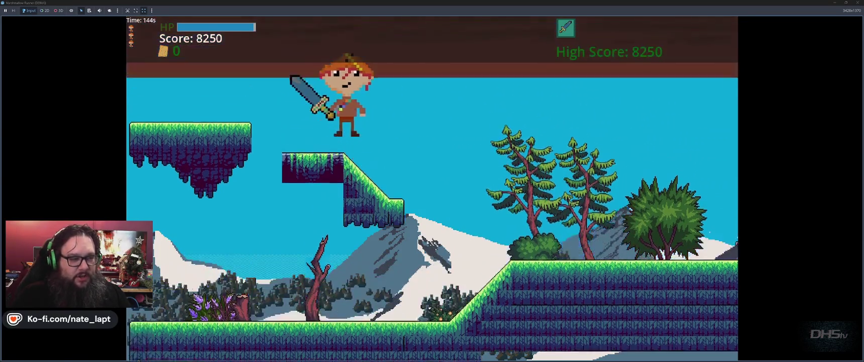
{"action": "key", "text": "x"}
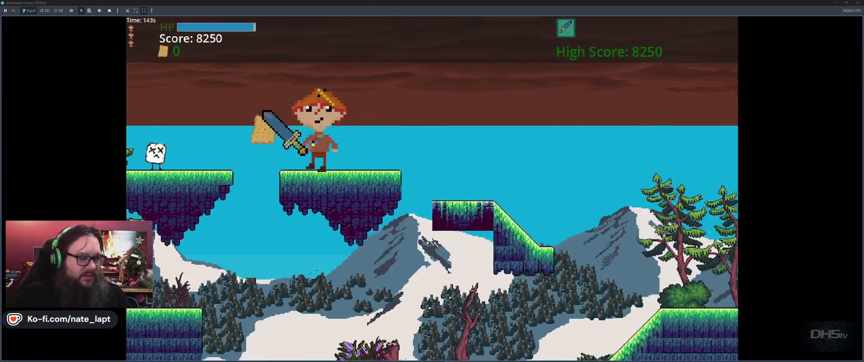
{"action": "key", "text": "space"}
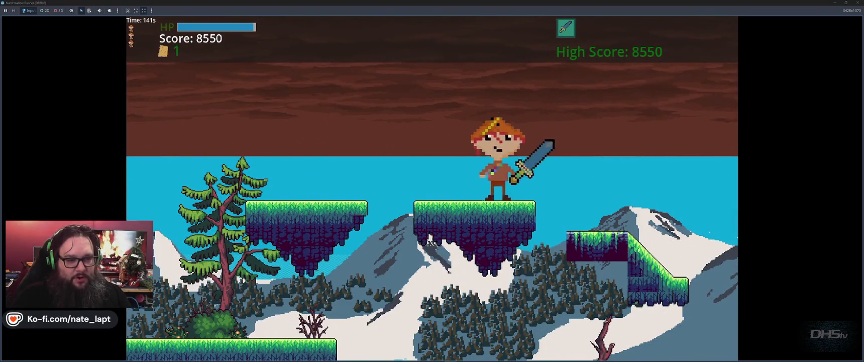
{"action": "key", "text": "space"}
{"action": "key", "text": "x"}
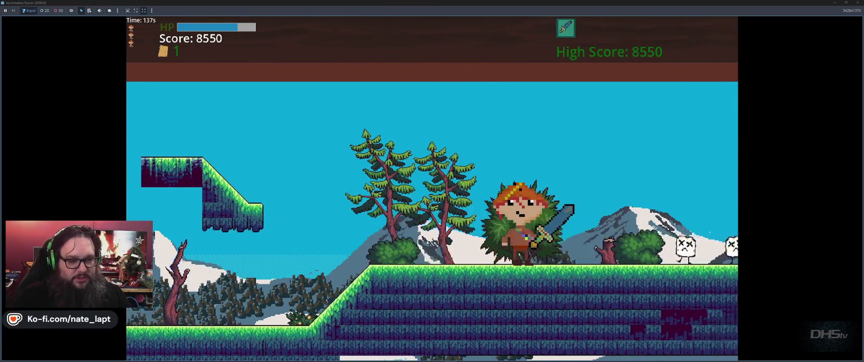
Jump and slash through the marshmallows on the slope with the flaming sword
{"action": "key", "text": "x"}
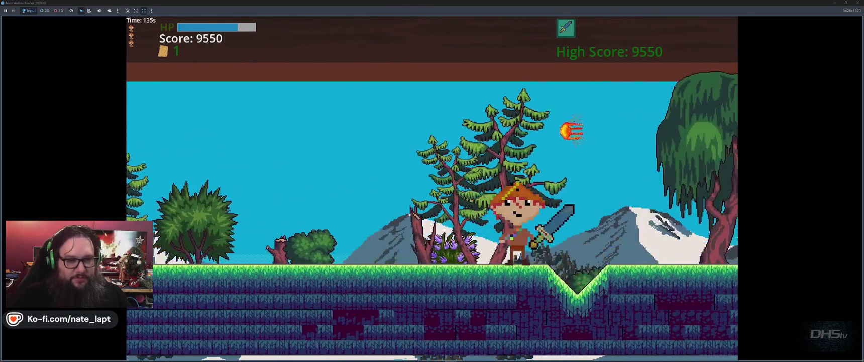
{"action": "key", "text": "space"}
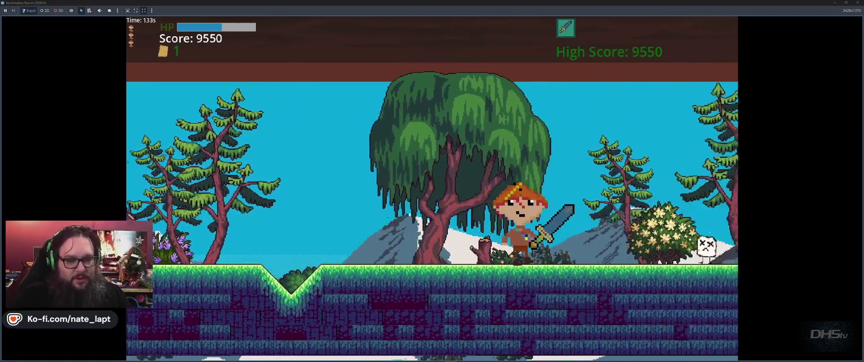
{"action": "key", "text": "x"}
{"action": "key", "text": "x"}
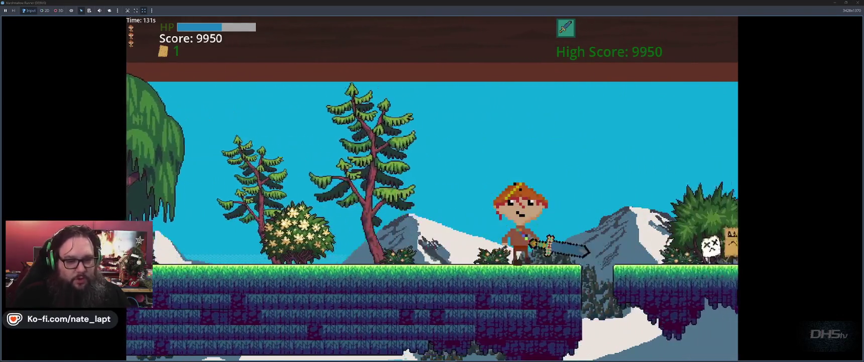
{"action": "key", "text": "space"}
{"action": "key", "text": "x"}
{"action": "key", "text": "space"}
{"action": "key", "text": "x"}
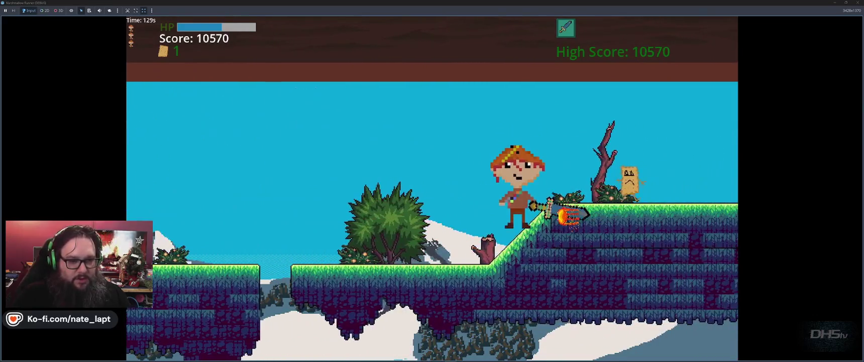
{"action": "key", "text": "x"}
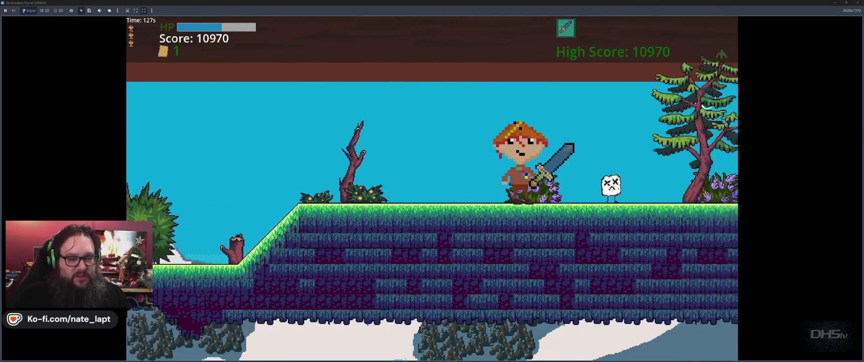
{"action": "key", "text": "x"}
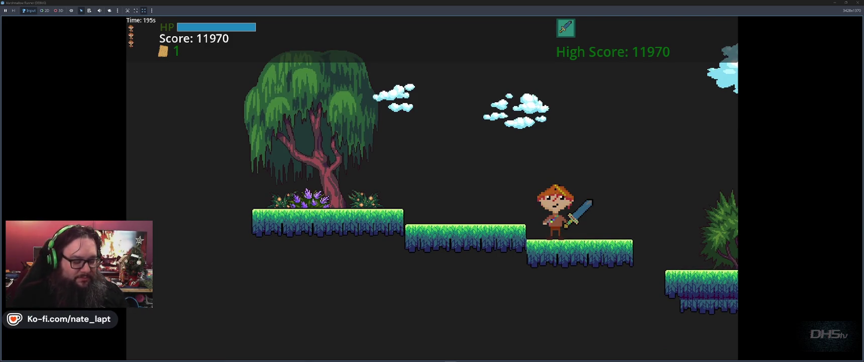
Jump down the dark stage's platforms, grabbing the toast collectible and slashing the marshmallow enemy
{"action": "key", "text": "space"}
{"action": "key", "text": "space"}
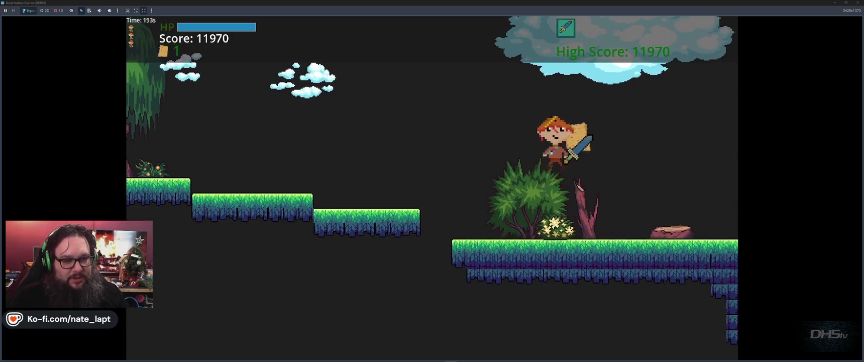
{"action": "key", "text": "space"}
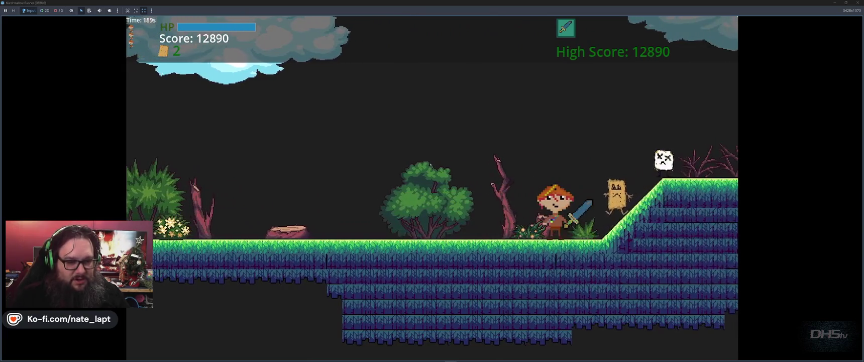
{"action": "key", "text": "space"}
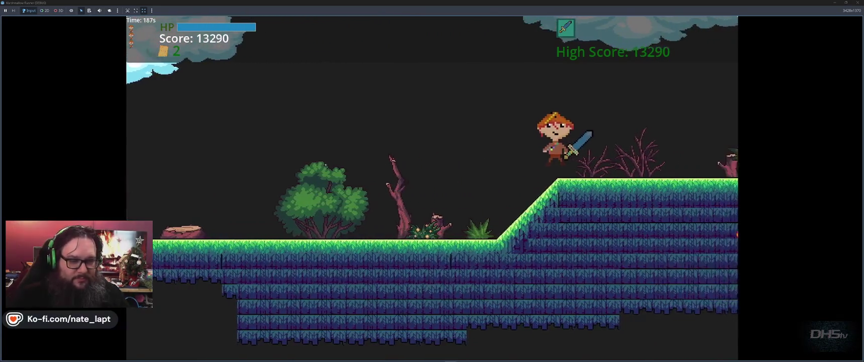
{"action": "key", "text": "space"}
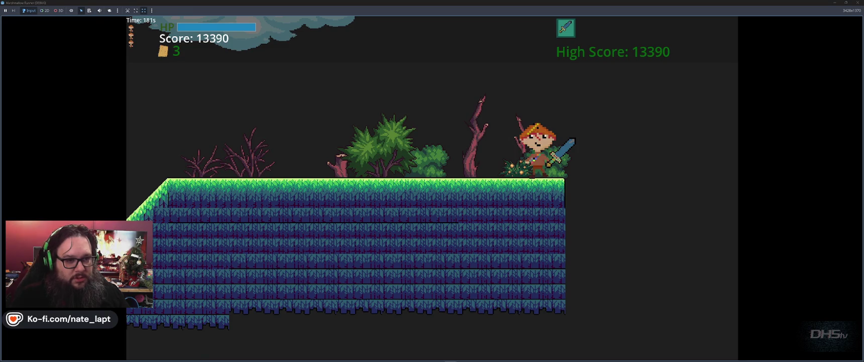
{"action": "key", "text": "space"}
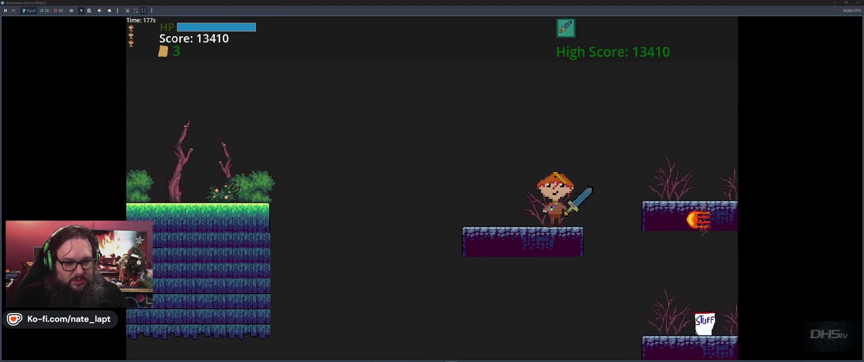
{"action": "key", "text": "space"}
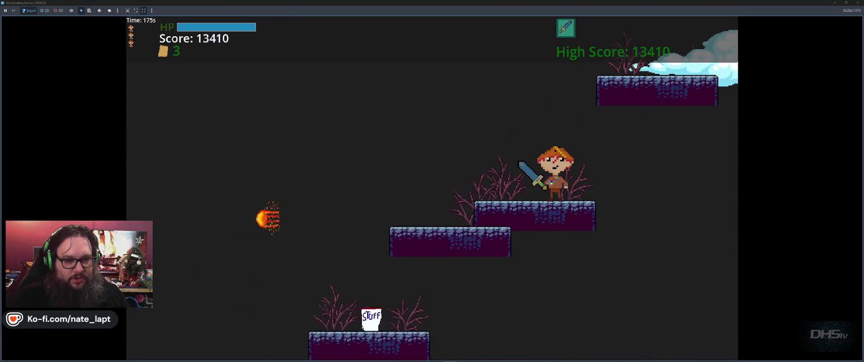
{"action": "key", "text": "space"}
{"action": "key", "text": "space"}
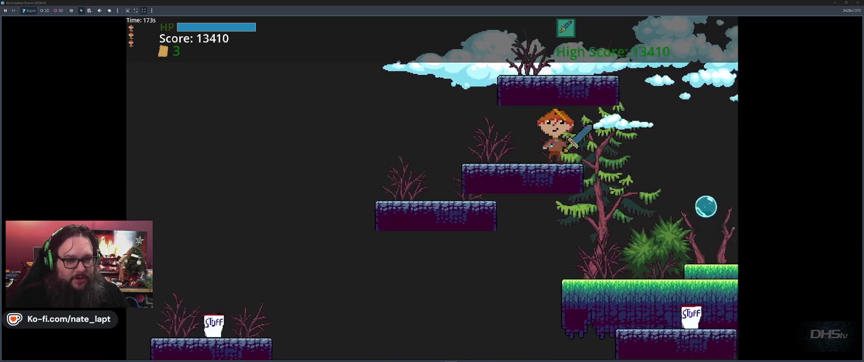
{"action": "key", "text": "space"}
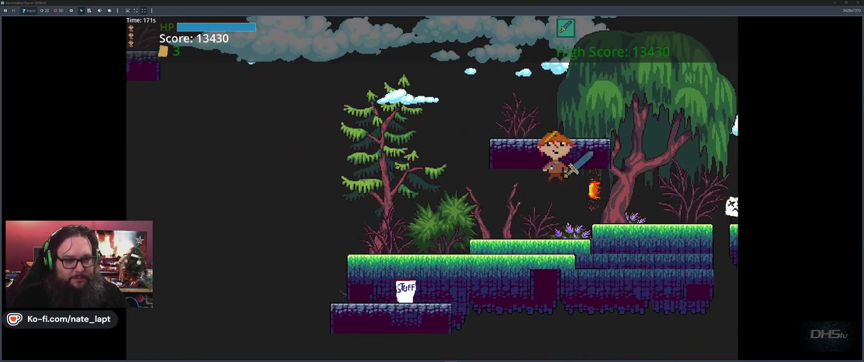
{"action": "key", "text": "space"}
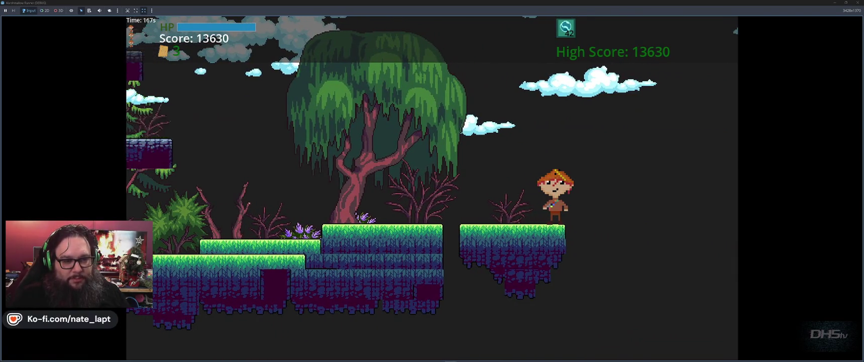
Cross the stone and grass platforms past the fireball, take the sword, and jump to the next level
{"action": "key", "text": "space"}
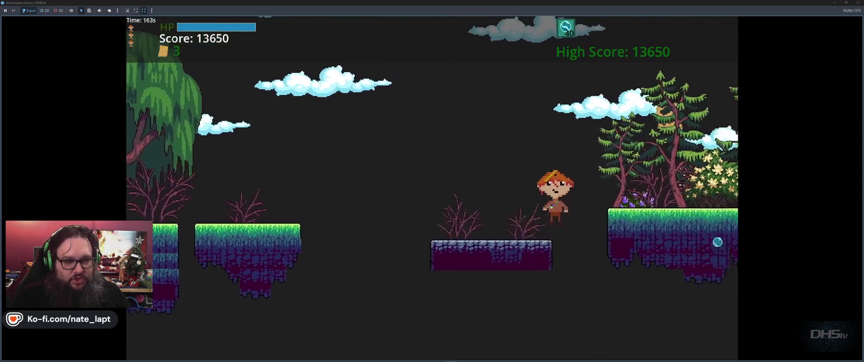
{"action": "key", "text": "space"}
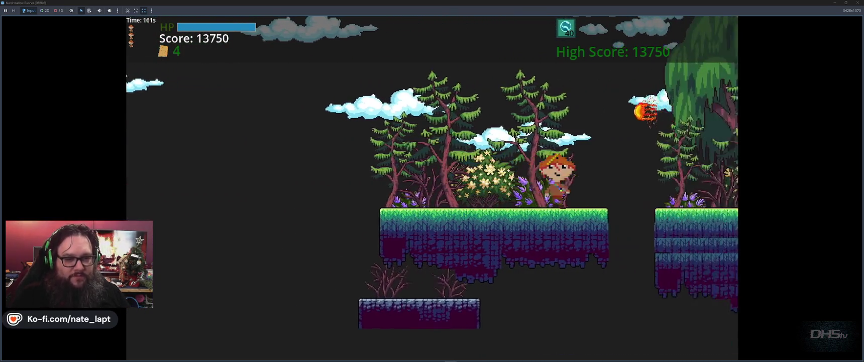
{"action": "key", "text": "space"}
{"action": "key", "text": "space"}
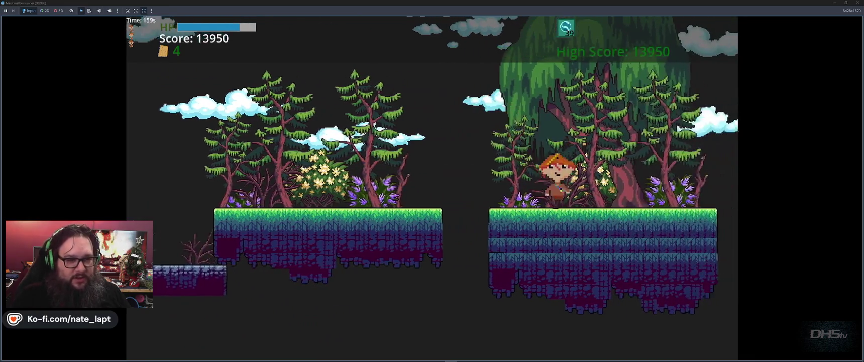
{"action": "key", "text": "space"}
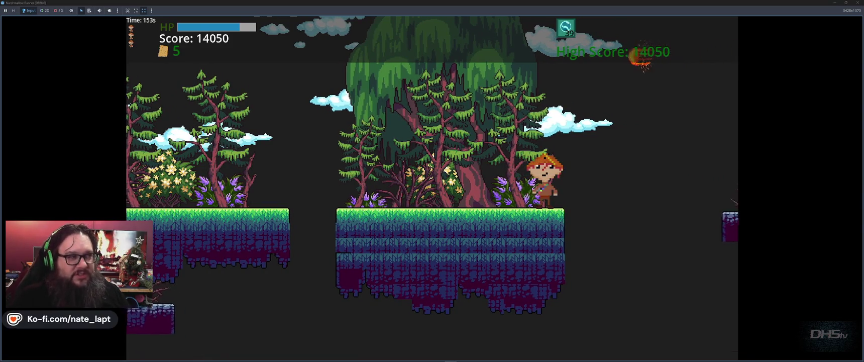
{"action": "key", "text": "space"}
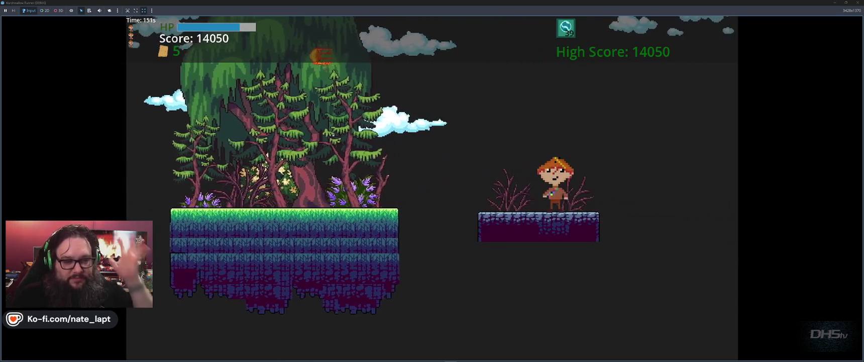
{"action": "key", "text": "space"}
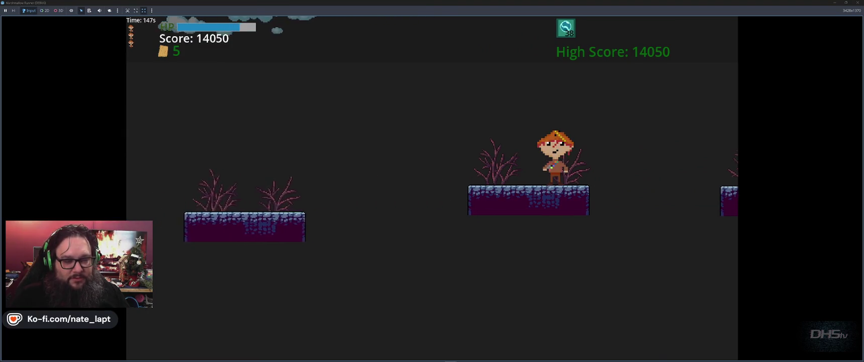
{"action": "key", "text": "space"}
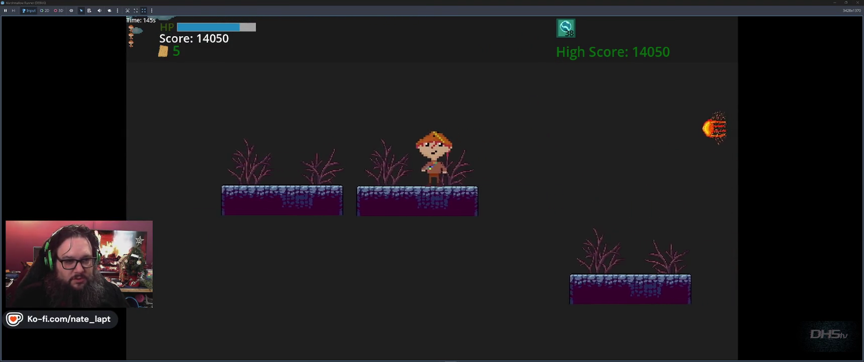
{"action": "key", "text": "space"}
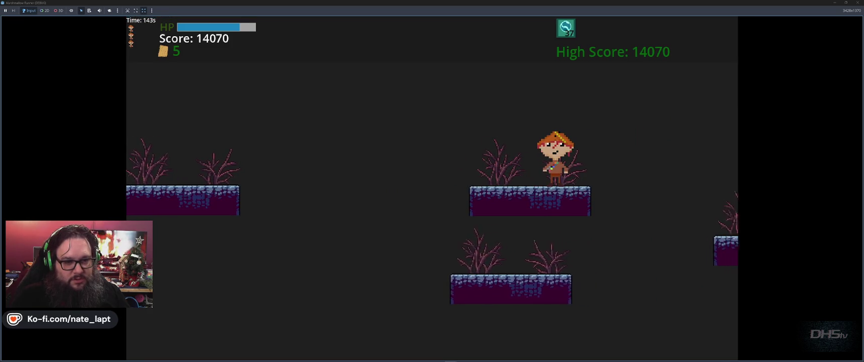
{"action": "key", "text": "space"}
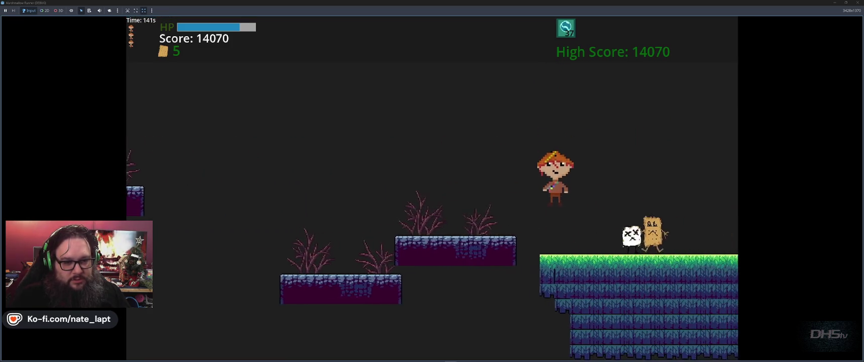
{"action": "key", "text": "space"}
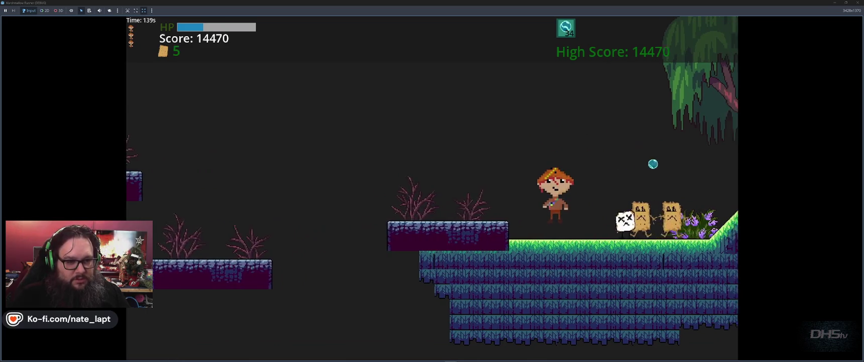
{"action": "key", "text": "space"}
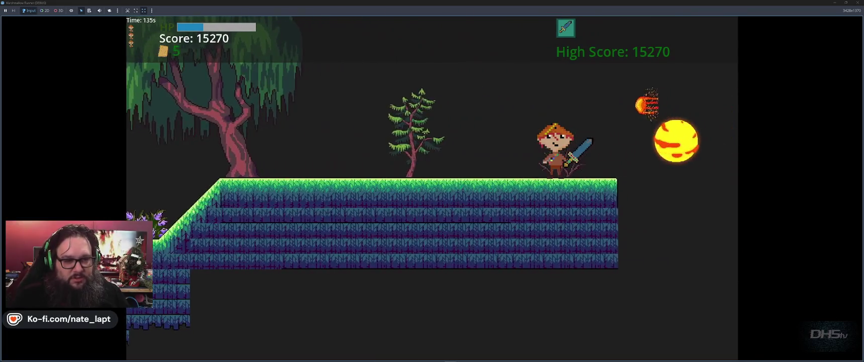
{"action": "key", "text": "space"}
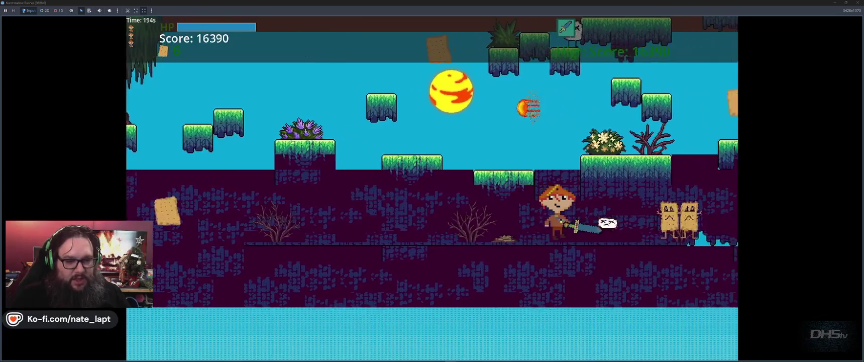
Strike the toast enemies, climb the sky level's stone ledges to 17060 points, then pause
{"action": "key", "text": "space"}
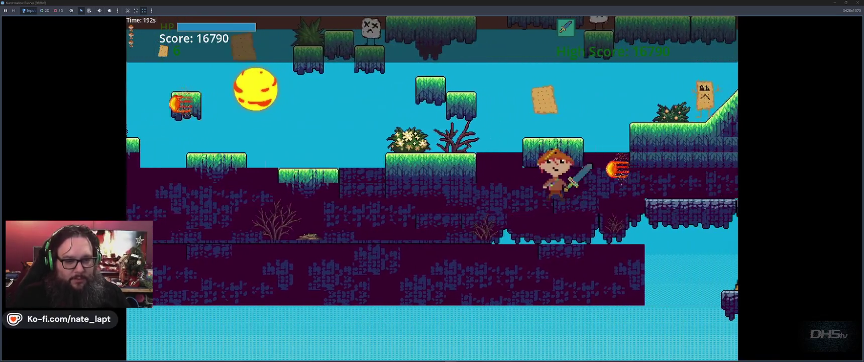
{"action": "key", "text": "space"}
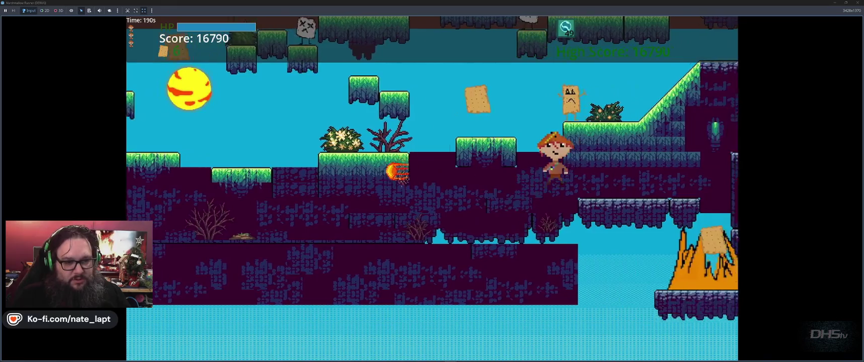
{"action": "key", "text": "space"}
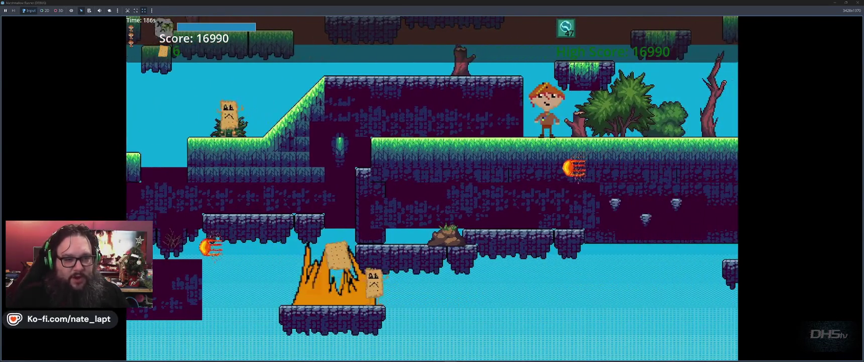
{"action": "key", "text": "space"}
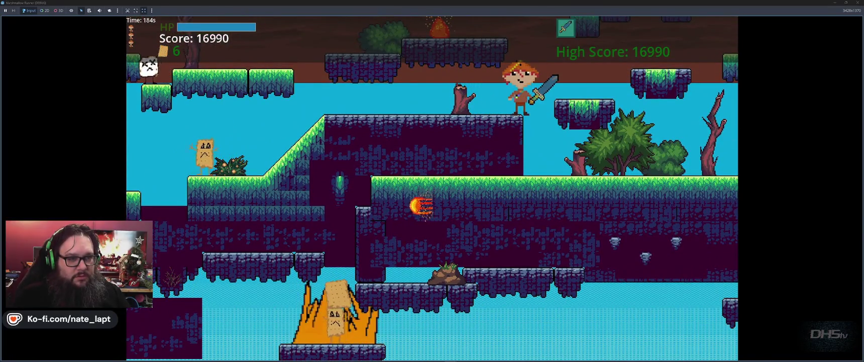
{"action": "key", "text": "space"}
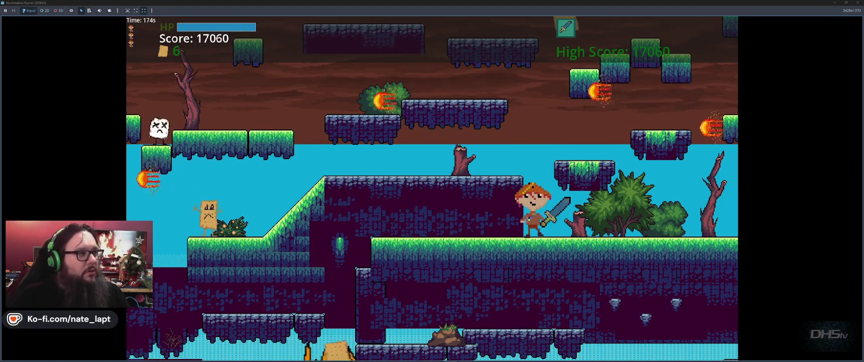
{"action": "key", "text": "Escape"}
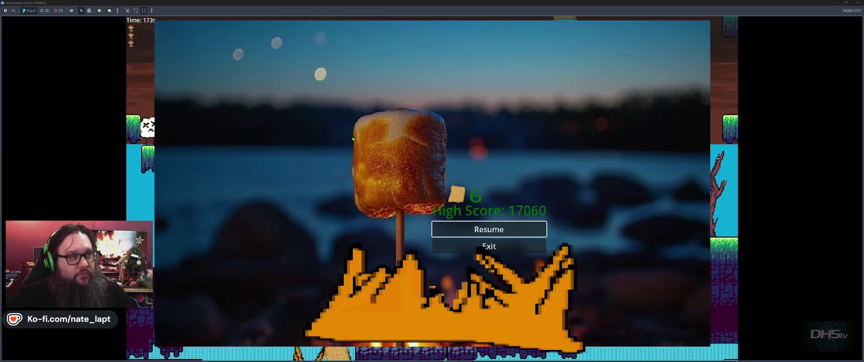
Resume and jump across the gaps, water and final platforms to the 20060-point win screen
{"action": "key", "text": "Return"}
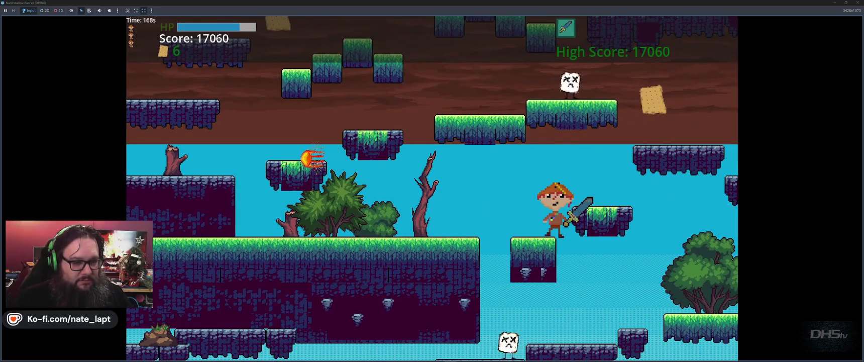
{"action": "key", "text": "space"}
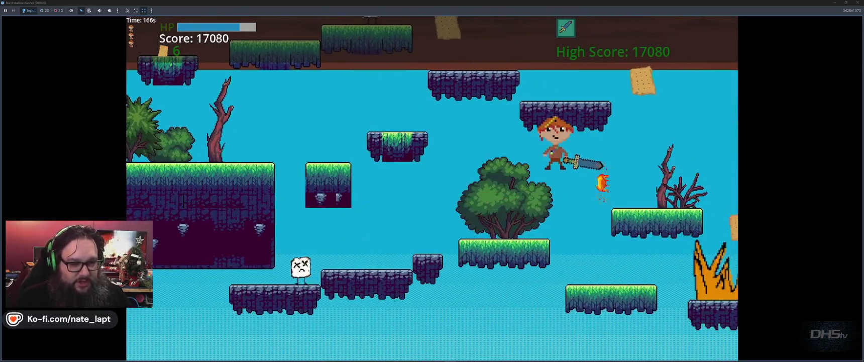
{"action": "key", "text": "space"}
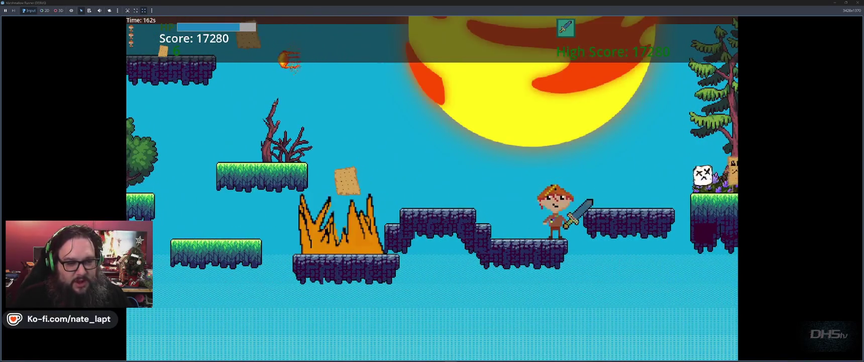
{"action": "key", "text": "space"}
{"action": "key", "text": "space"}
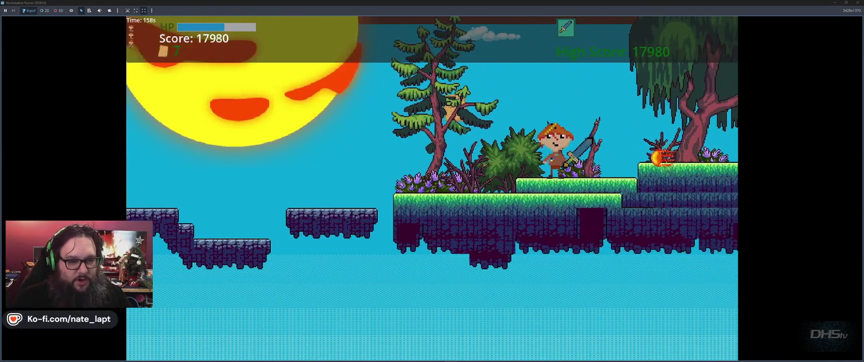
{"action": "key", "text": "space"}
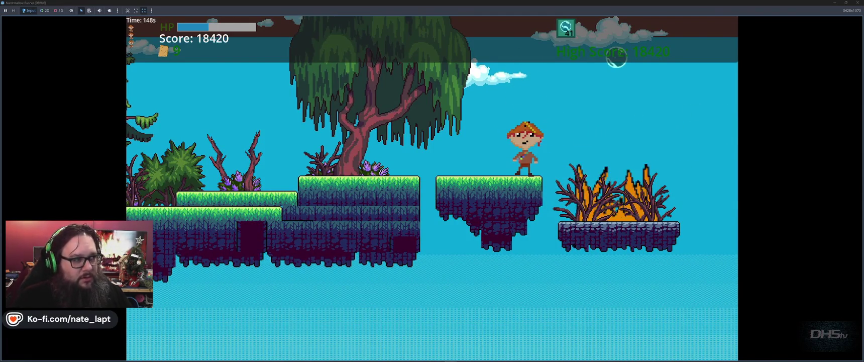
{"action": "key", "text": "space"}
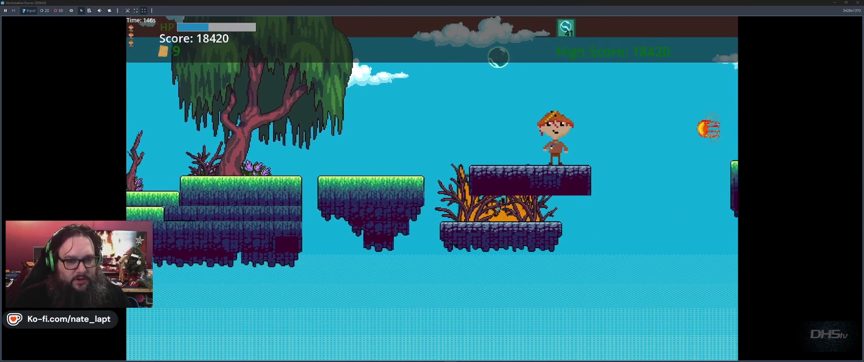
{"action": "key", "text": "space"}
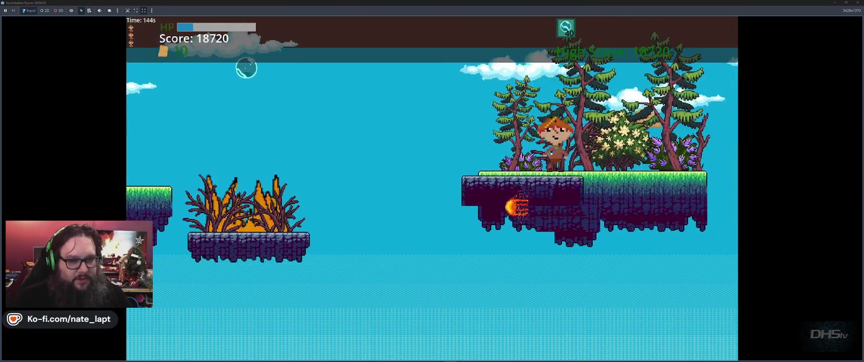
{"action": "key", "text": "space"}
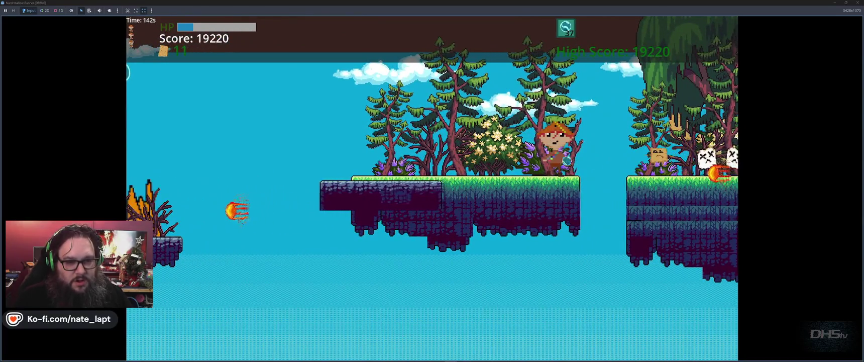
{"action": "key", "text": "space"}
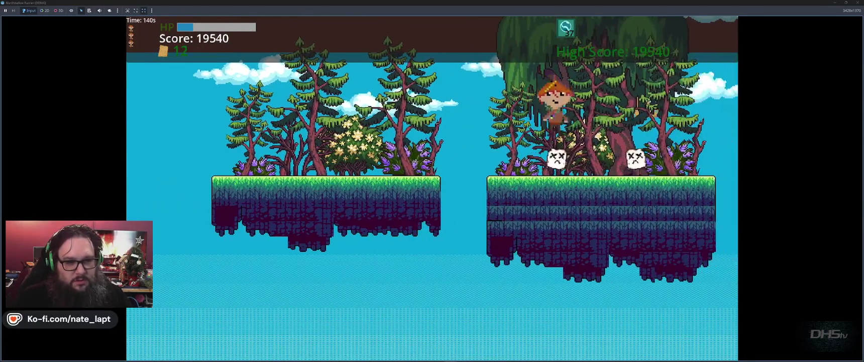
{"action": "key", "text": "space"}
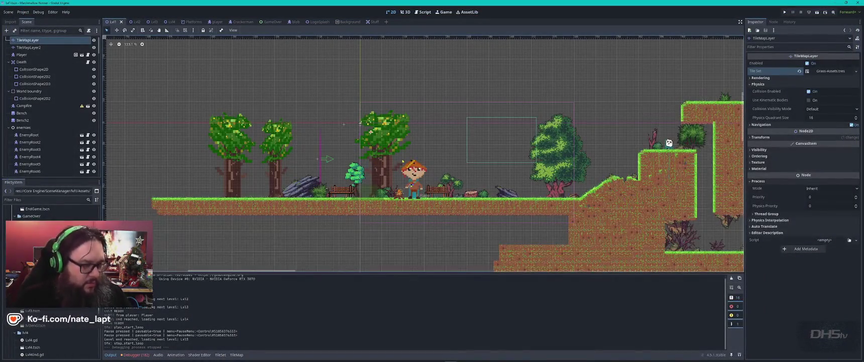
Return to the editor, view the EndScore scene, then close the EndScore and player-Mello tabs
{"action": "key", "text": "alt+Tab"}
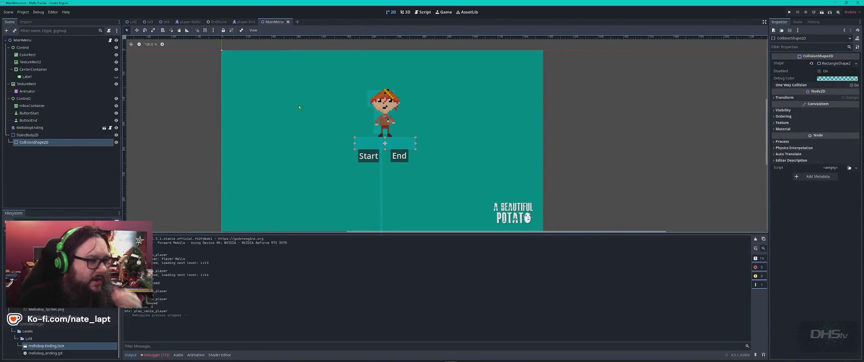
{"action": "left_click", "coordinate": [217, 21]}
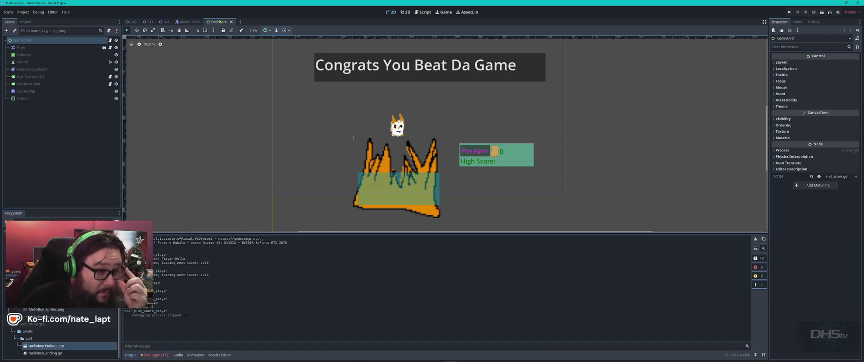
{"action": "left_click", "coordinate": [231, 21]}
{"action": "left_click", "coordinate": [206, 21]}
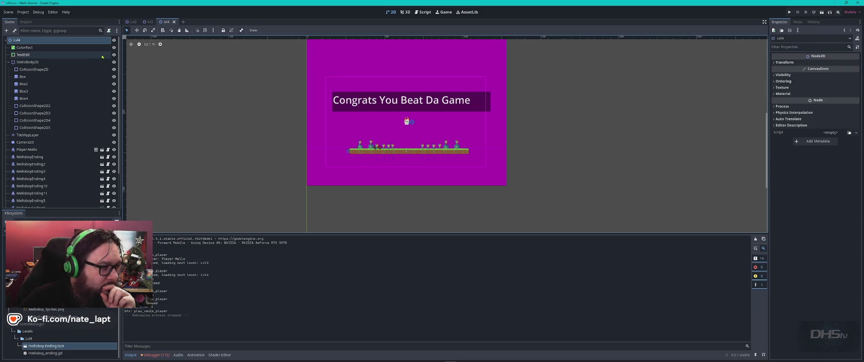
Open the Player-Mello node's player_end.gd script from the Lvl4 scene tree
{"action": "scroll", "coordinate": [101, 60], "scroll_direction": "down", "scroll_amount": 3}
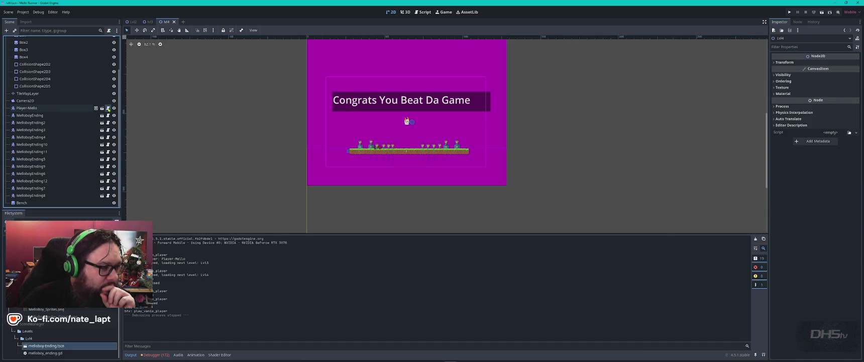
{"action": "left_click", "coordinate": [108, 108]}
{"action": "left_click", "coordinate": [326, 168]}
Search player_end.gd for 'sfx' and step through the matches to the jump sound on line 542
{"action": "left_click", "coordinate": [342, 148]}
{"action": "key", "text": "ctrl+f"}
{"action": "type", "text": "sfx"}
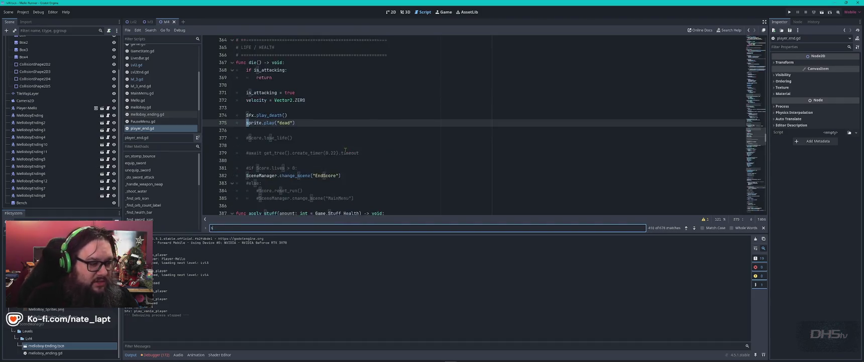
{"action": "key", "text": "Return"}
{"action": "key", "text": "Return"}
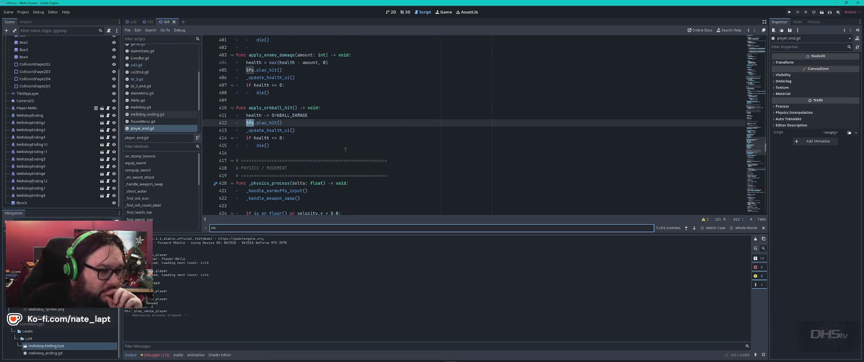
{"action": "key", "text": "Return"}
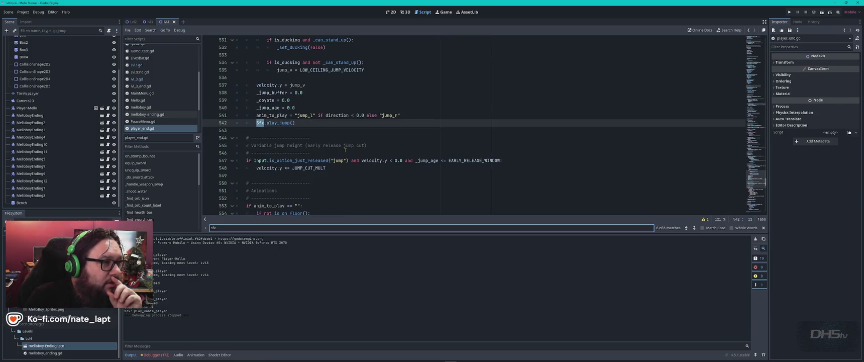
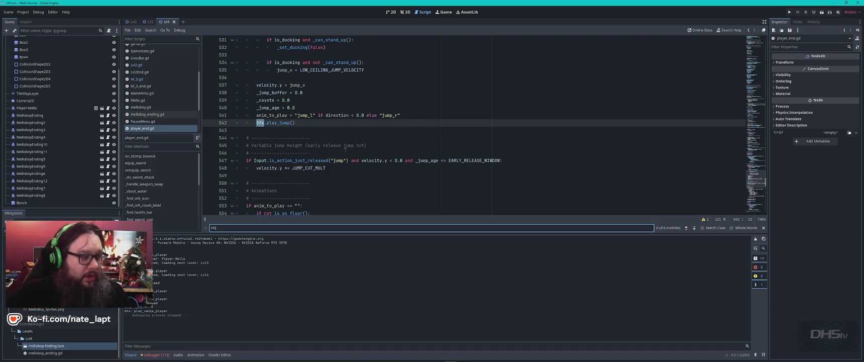
Bring the Spotify window with the Deerisle Soundtrack album to the front
{"action": "key", "text": "alt+Tab"}
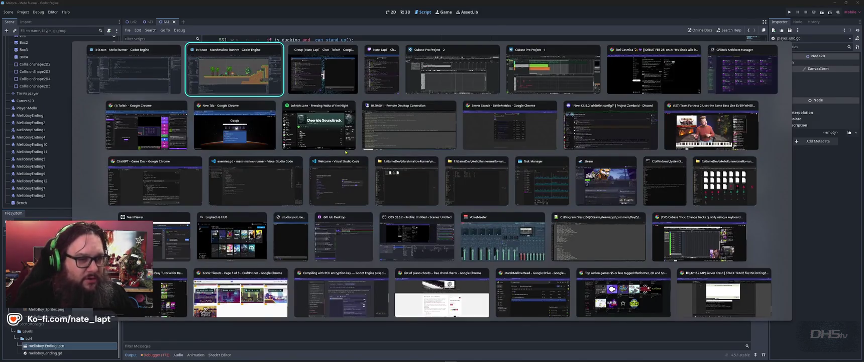
{"action": "left_click", "coordinate": [345, 152]}
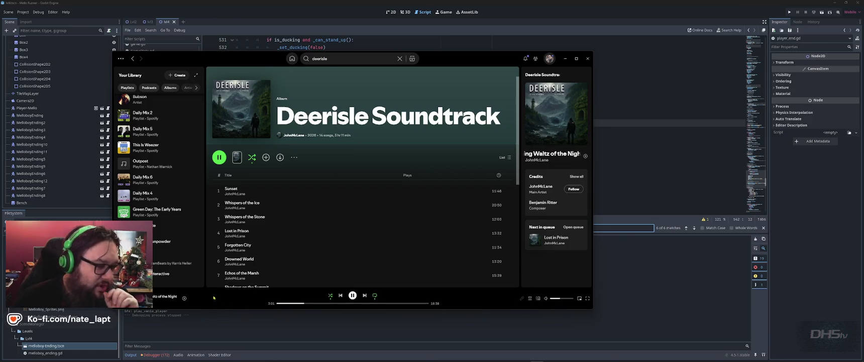
{"action": "scroll", "coordinate": [336, 222], "scroll_direction": "down", "scroll_amount": 5}
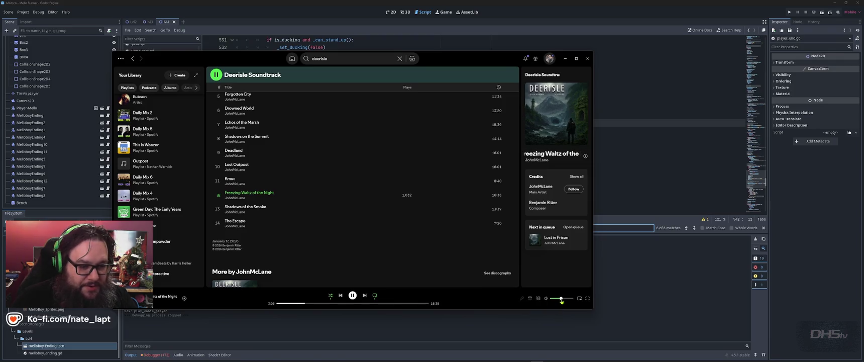
Back in player_end.gd, advance the sfx search to the play_waterpickup call on line 355
{"action": "key", "text": "alt+Tab"}
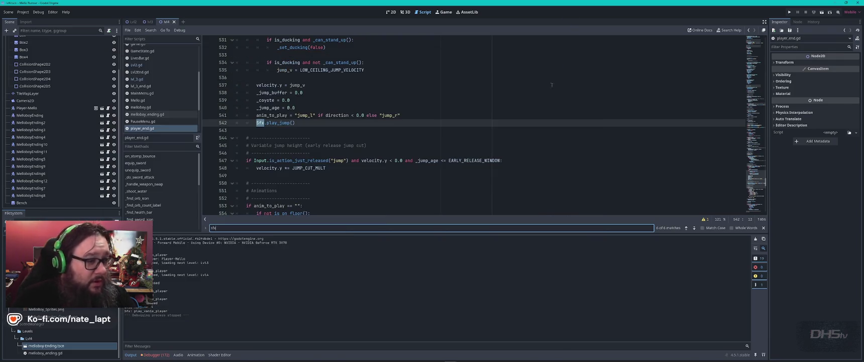
{"action": "left_click", "coordinate": [414, 184]}
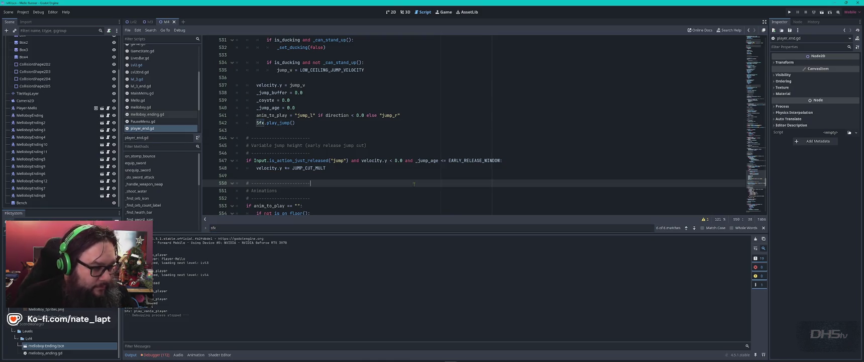
{"action": "key", "text": "ctrl+f"}
{"action": "key", "text": "Return"}
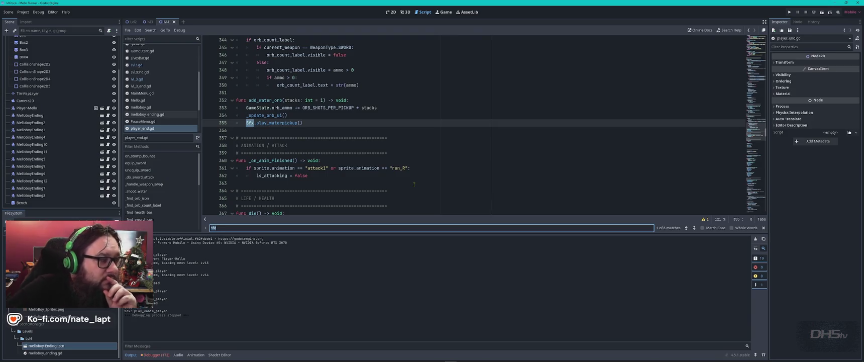
{"action": "key", "text": "alt+Tab"}
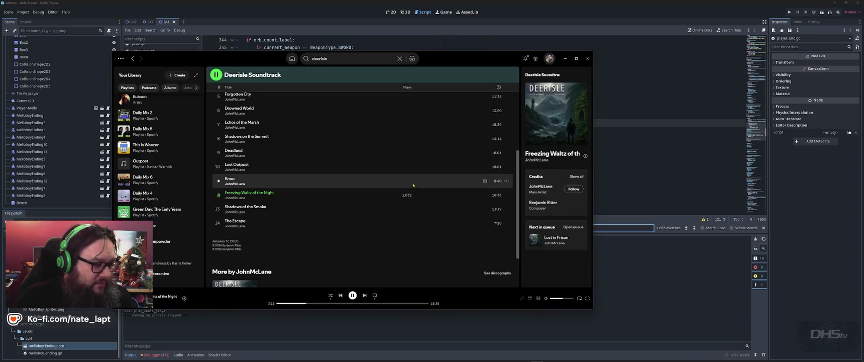
Copy the Deerisle Soundtrack album's share link in Spotify, then return to the Godot script
{"action": "scroll", "coordinate": [413, 185], "scroll_direction": "up", "scroll_amount": 5}
{"action": "left_click", "coordinate": [294, 157]}
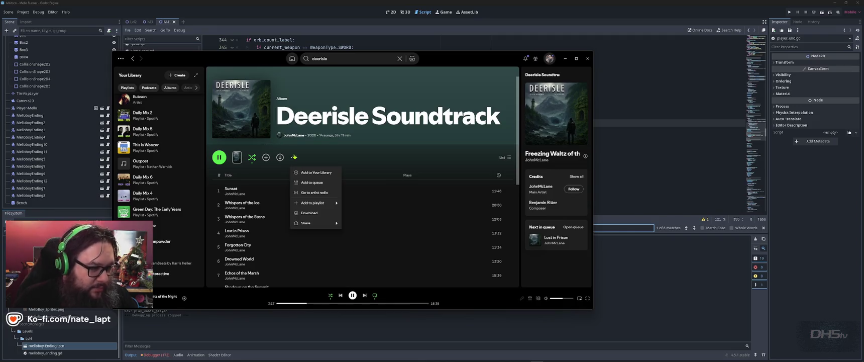
{"action": "mouse_move", "coordinate": [327, 222]}
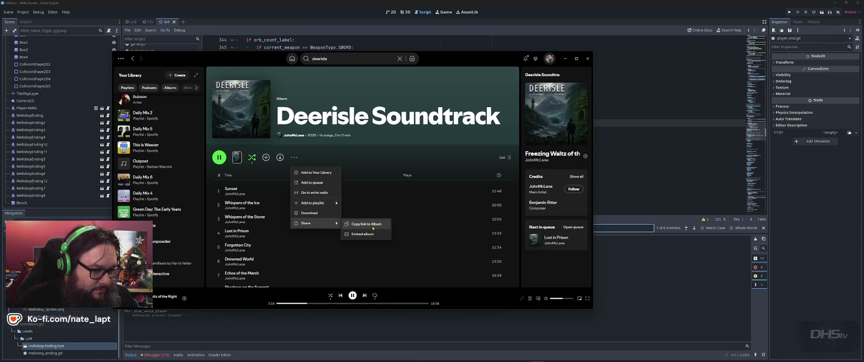
{"action": "left_click", "coordinate": [370, 227]}
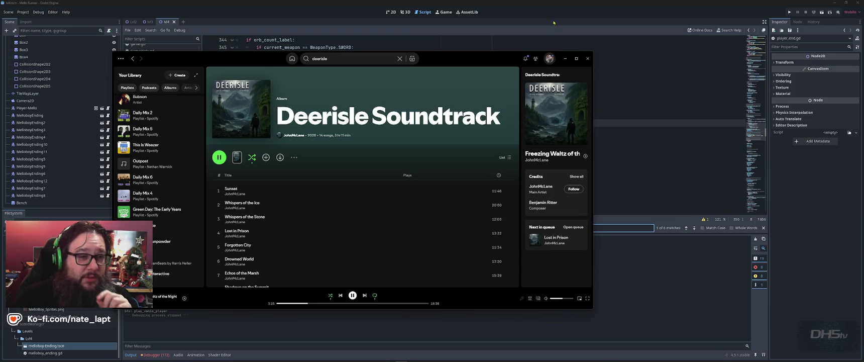
{"action": "left_click", "coordinate": [565, 59]}
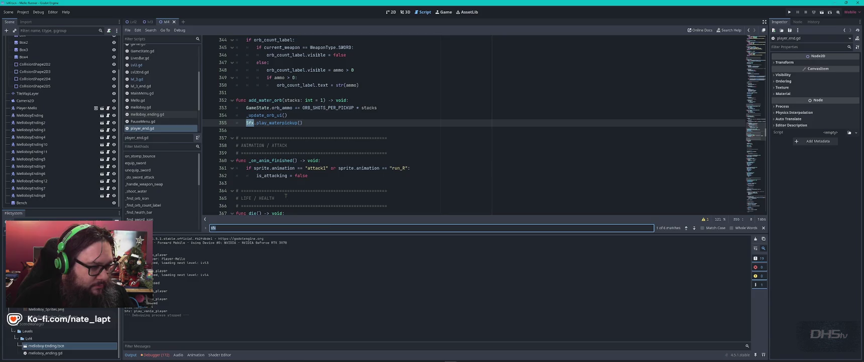
Step the sfx search past play_death on line 374 to the play_hit call on line 405
{"action": "key", "text": "Return"}
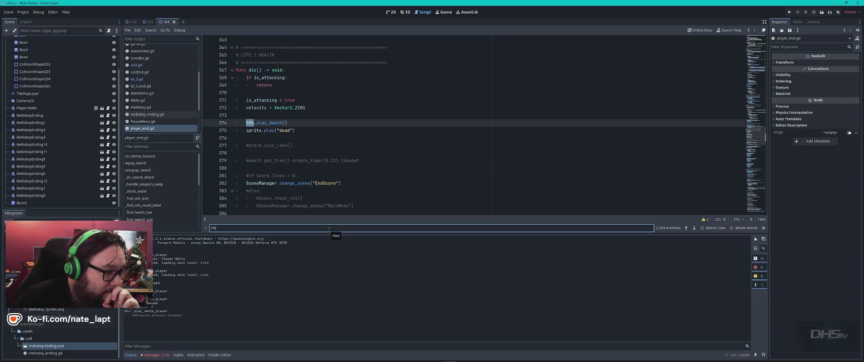
{"action": "key", "text": "Return"}
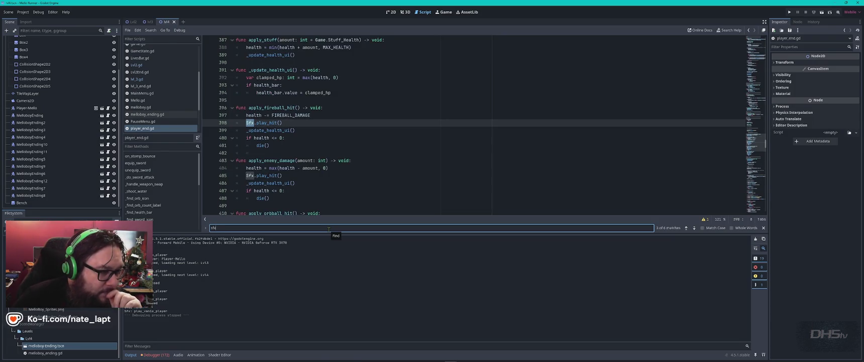
{"action": "key", "text": "Return"}
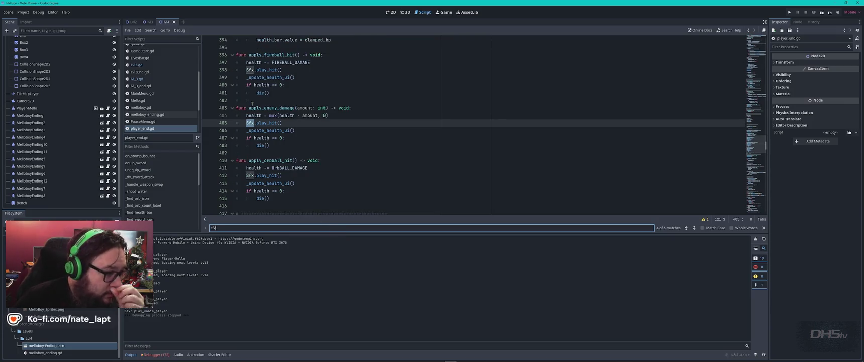
{"action": "left_click", "coordinate": [310, 122]}
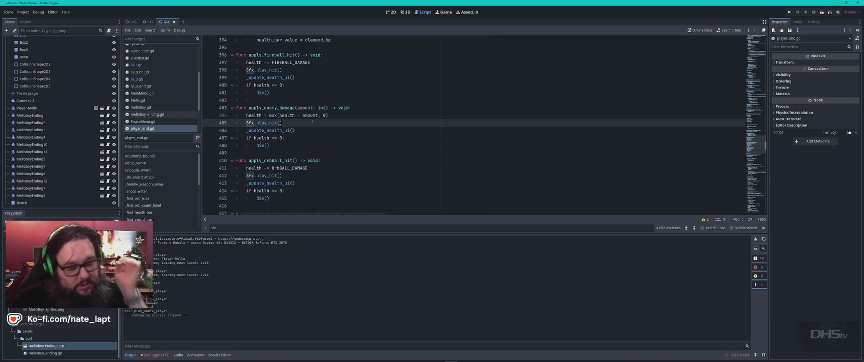
Select the play_hit name on line 405 and open the sfx.gd script
{"action": "scroll", "coordinate": [331, 133], "scroll_direction": "down", "scroll_amount": 3}
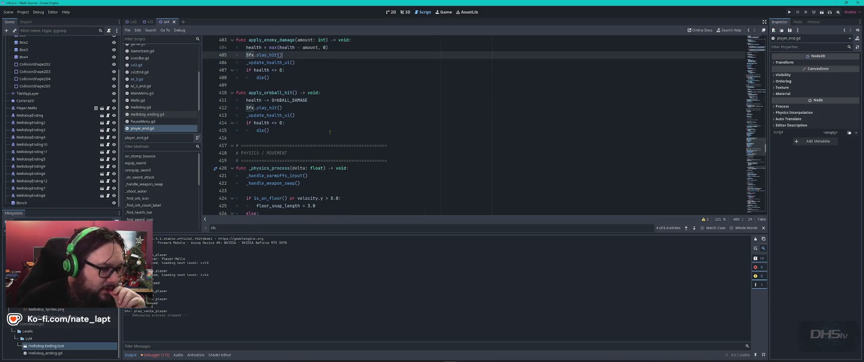
{"action": "scroll", "coordinate": [332, 132], "scroll_direction": "down", "scroll_amount": 4}
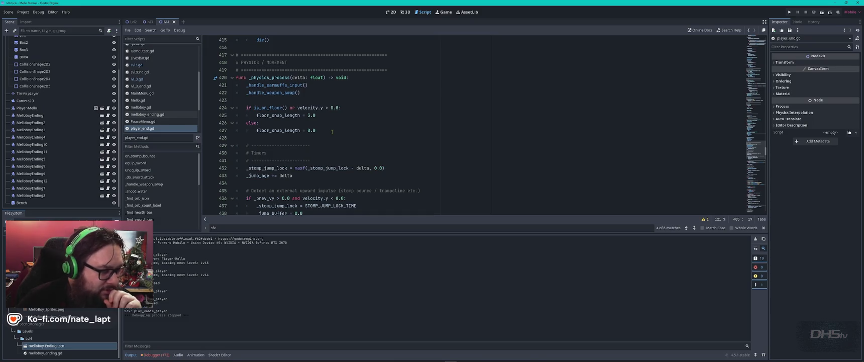
{"action": "scroll", "coordinate": [333, 132], "scroll_direction": "up", "scroll_amount": 4}
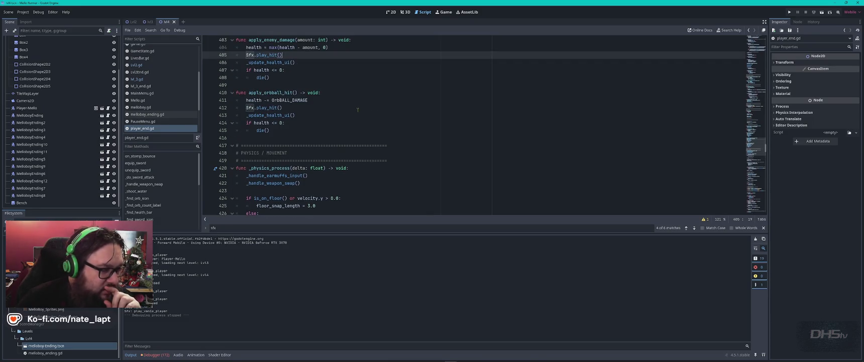
{"action": "scroll", "coordinate": [359, 108], "scroll_direction": "up", "scroll_amount": 2}
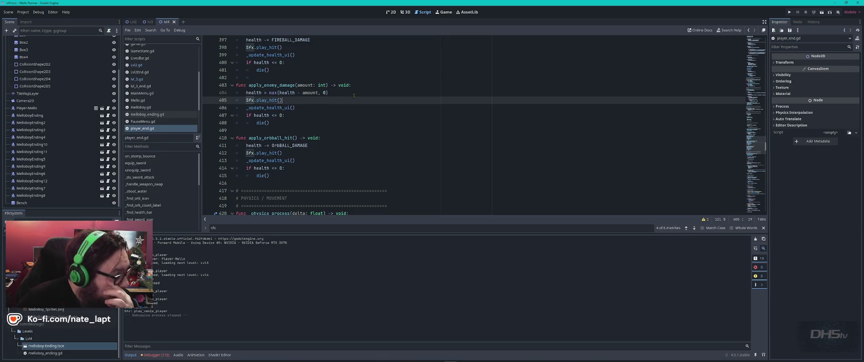
{"action": "scroll", "coordinate": [355, 98], "scroll_direction": "up", "scroll_amount": 3}
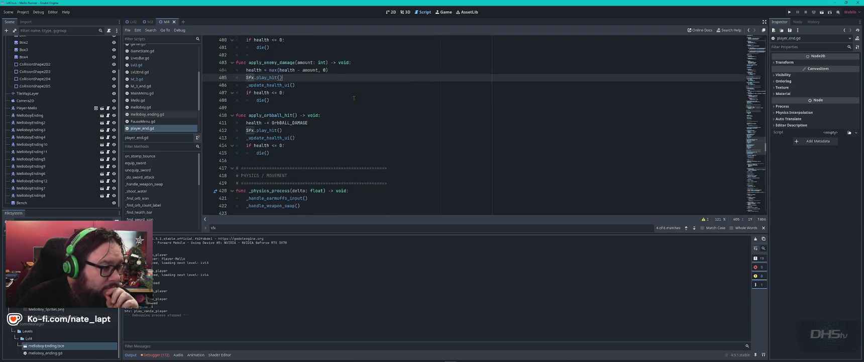
{"action": "scroll", "coordinate": [354, 98], "scroll_direction": "down", "scroll_amount": 3}
{"action": "scroll", "coordinate": [354, 98], "scroll_direction": "up", "scroll_amount": 1}
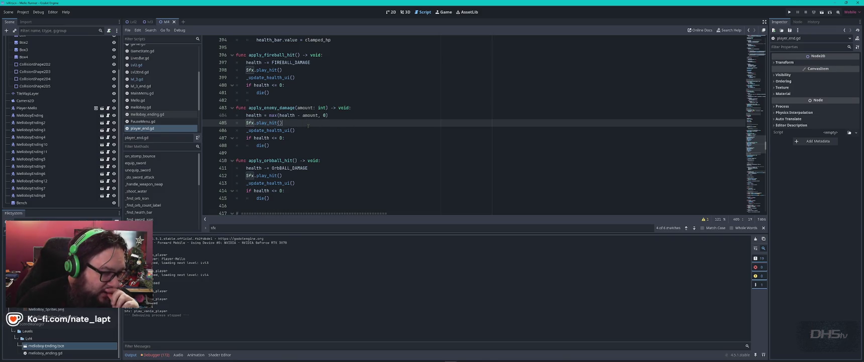
{"action": "double_click", "coordinate": [271, 123]}
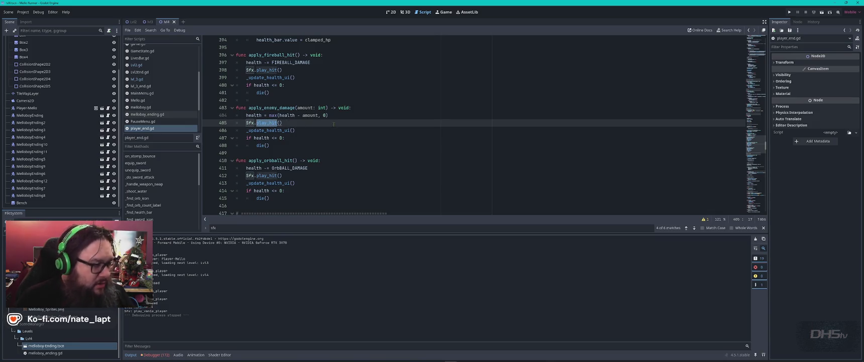
{"action": "scroll", "coordinate": [136, 124], "scroll_direction": "down", "scroll_amount": 3}
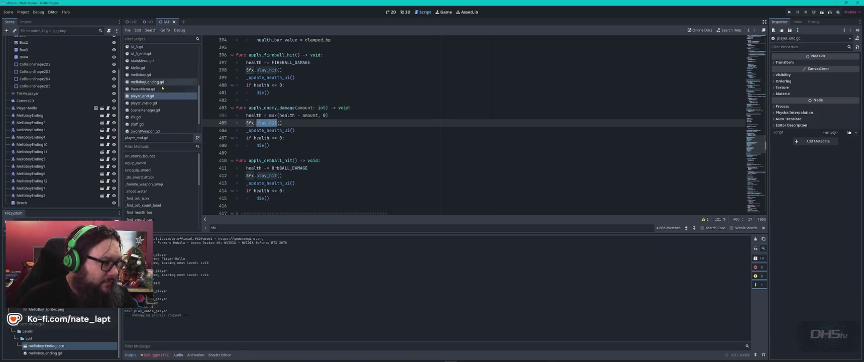
{"action": "left_click", "coordinate": [135, 116]}
Search sfx.gd for play_hit and go to its volume line 226
{"action": "key", "text": "ctrl+f"}
{"action": "type", "text": "play_hit"}
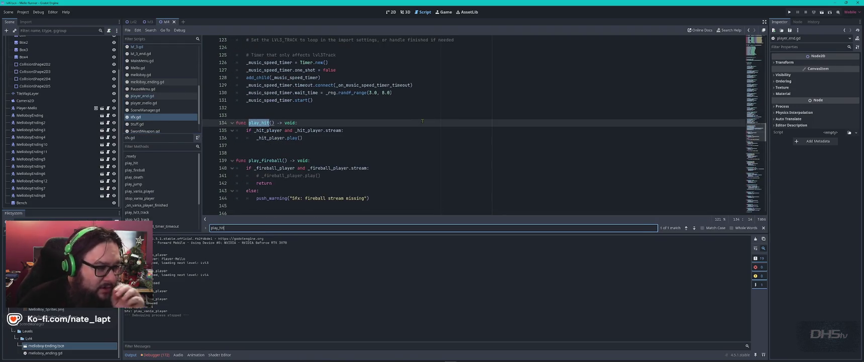
{"action": "scroll", "coordinate": [422, 121], "scroll_direction": "down", "scroll_amount": 6}
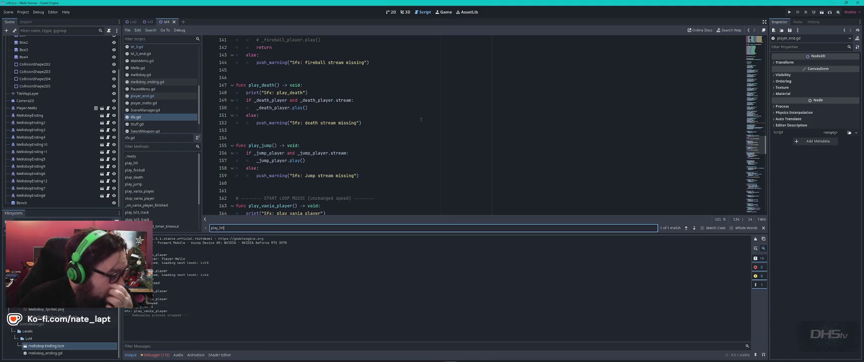
{"action": "scroll", "coordinate": [411, 125], "scroll_direction": "down", "scroll_amount": 9}
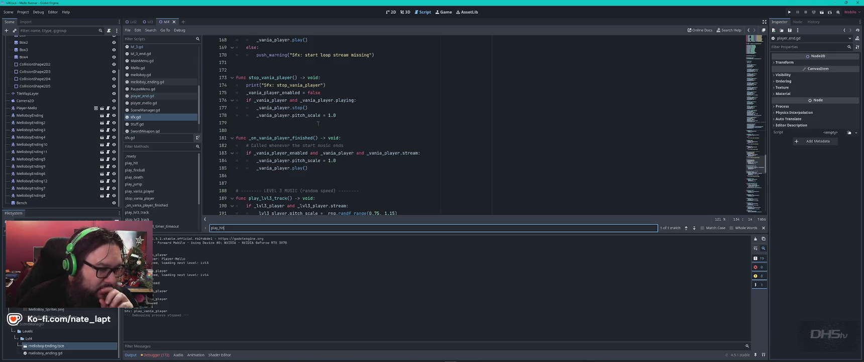
{"action": "scroll", "coordinate": [318, 123], "scroll_direction": "down", "scroll_amount": 7}
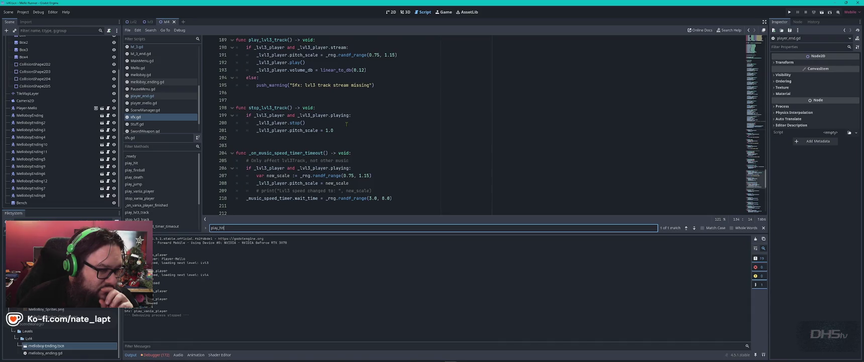
{"action": "scroll", "coordinate": [350, 125], "scroll_direction": "down", "scroll_amount": 1}
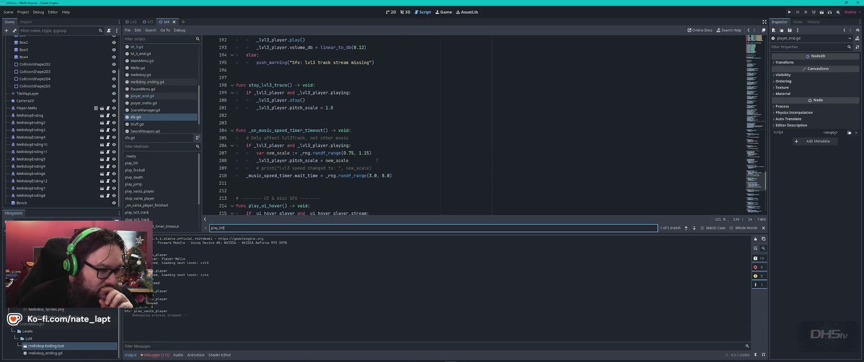
{"action": "scroll", "coordinate": [364, 161], "scroll_direction": "down", "scroll_amount": 8}
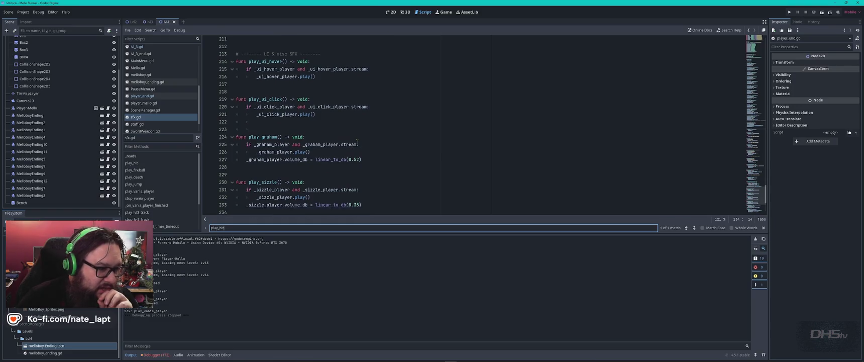
{"action": "mouse_move", "coordinate": [280, 123]}
{"action": "left_click", "coordinate": [331, 115]}
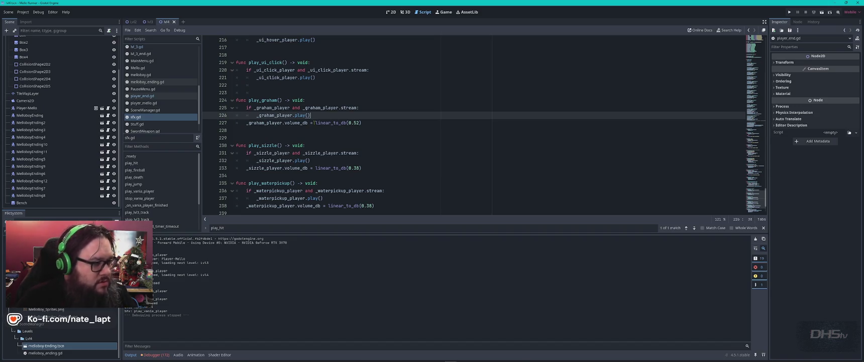
In player_end.gd, select the $fx.play_hit() call on line 405, then switch to ChatGPT in Chrome
{"action": "left_click", "coordinate": [151, 95]}
{"action": "left_click", "coordinate": [246, 122]}
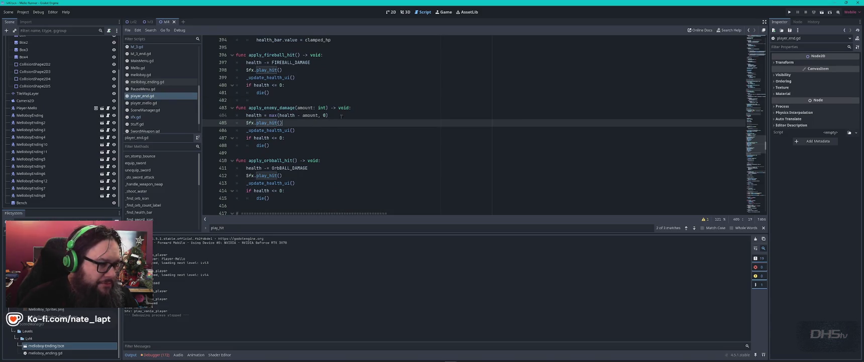
{"action": "left_click_drag", "start_coordinate": [246, 122], "coordinate": [312, 123]}
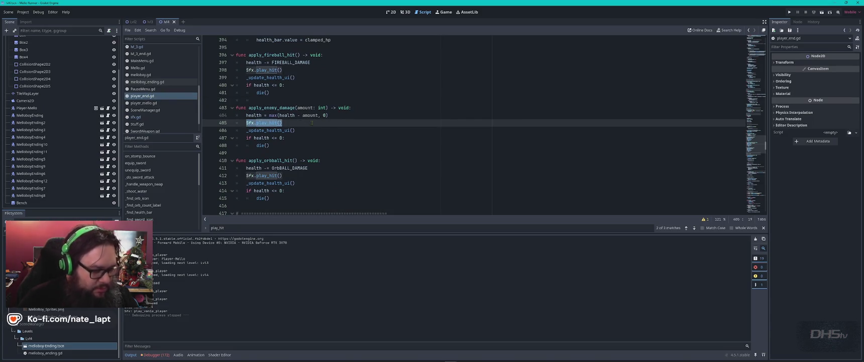
{"action": "key", "text": "alt+Tab"}
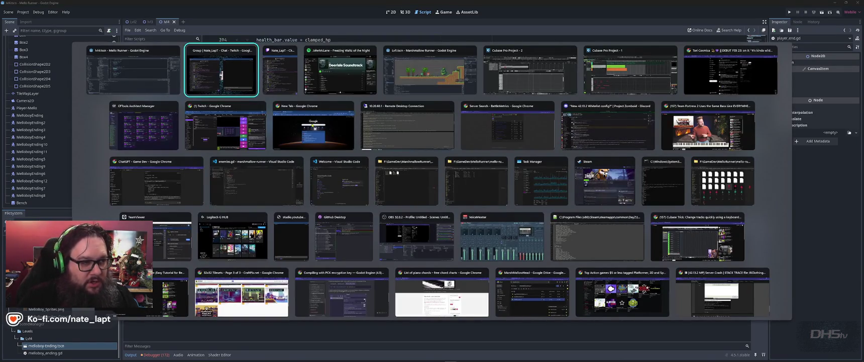
{"action": "key", "text": "Down"}
{"action": "key", "text": "Down"}
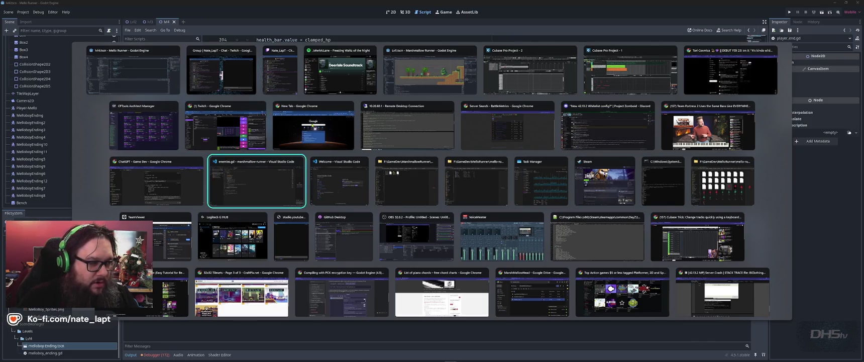
{"action": "key", "text": "Left"}
Draft a ChatGPT message asking how to specify the volume, pasting the play_hit call from sfx.gd
{"action": "scroll", "coordinate": [312, 125], "scroll_direction": "down", "scroll_amount": 20}
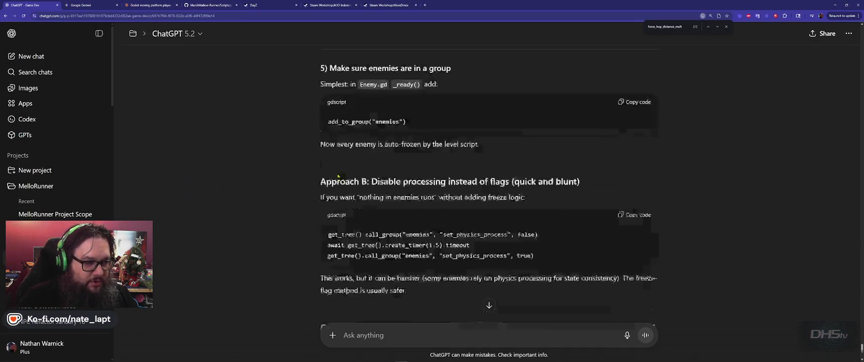
{"action": "left_click", "coordinate": [412, 336]}
{"action": "type", "text": "A"}
{"action": "key", "text": "BackSpace"}
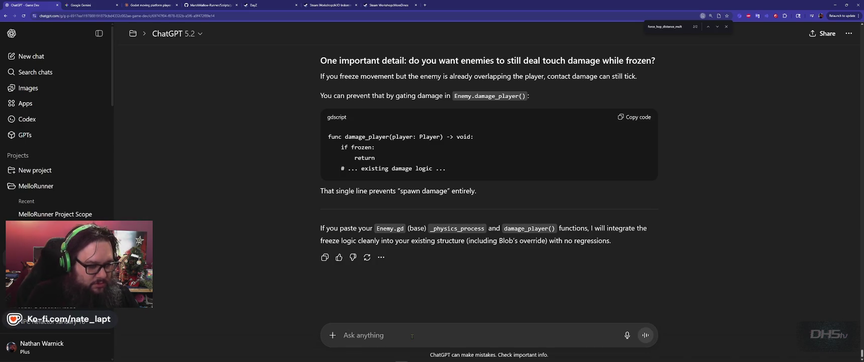
{"action": "type", "text": "For"}
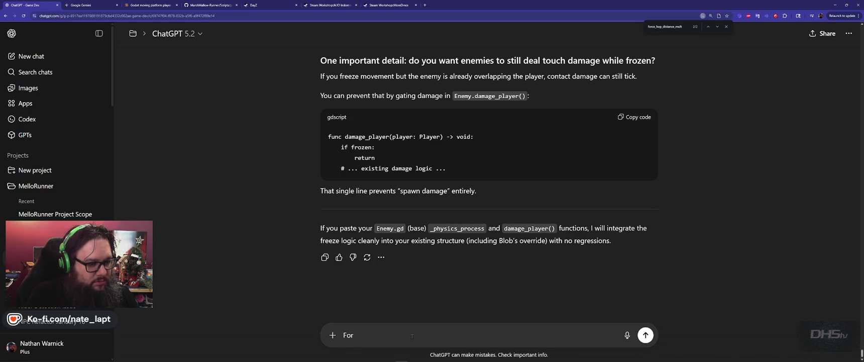
{"action": "type", "text": " a sound bus"}
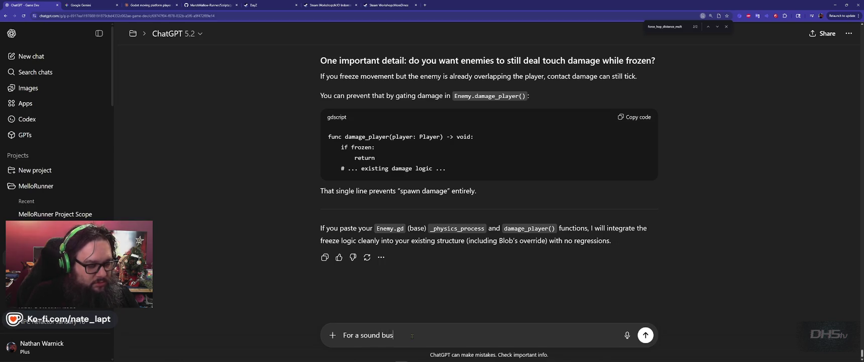
{"action": "type", "text": " within a specific level."}
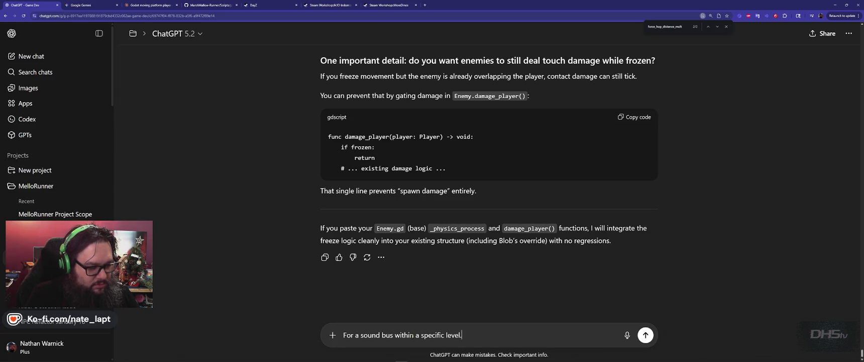
{"action": "key", "text": "shift+Return"}
{"action": "key", "text": "shift+Return"}
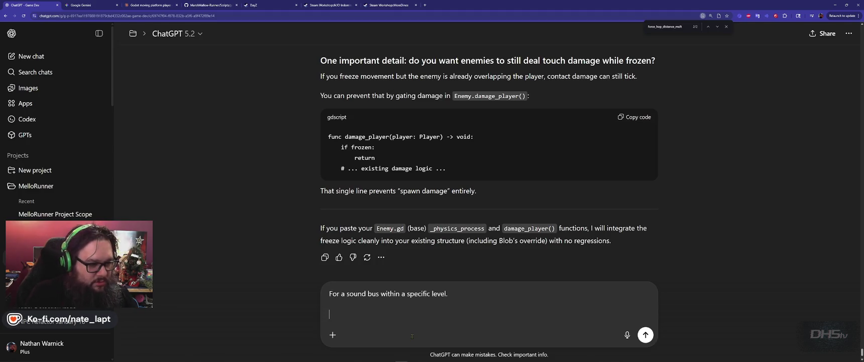
{"action": "type", "text": "Ca"}
{"action": "key", "text": "BackSpace"}
{"action": "key", "text": "BackSpace"}
{"action": "key", "text": "BackSpace"}
{"action": "type", "text": "How can"}
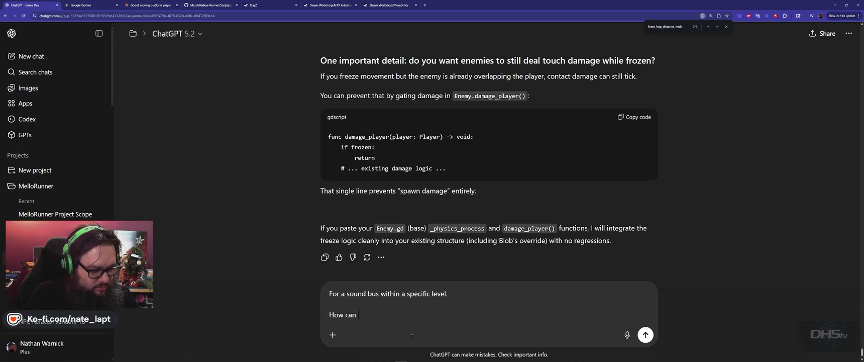
{"action": "type", "text": " I specify t"}
{"action": "type", "text": "he "}
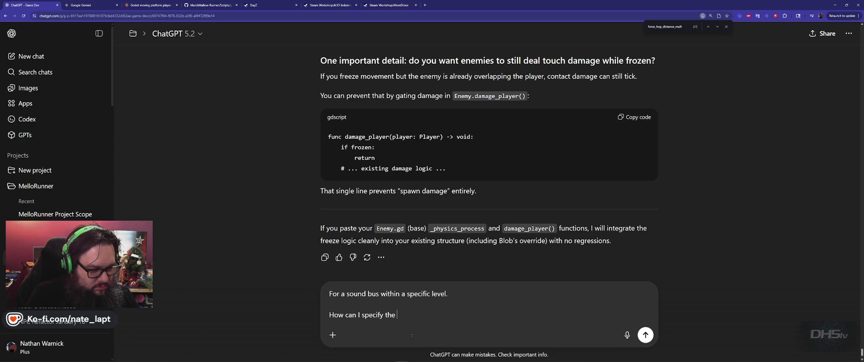
{"action": "type", "text": "volume"}
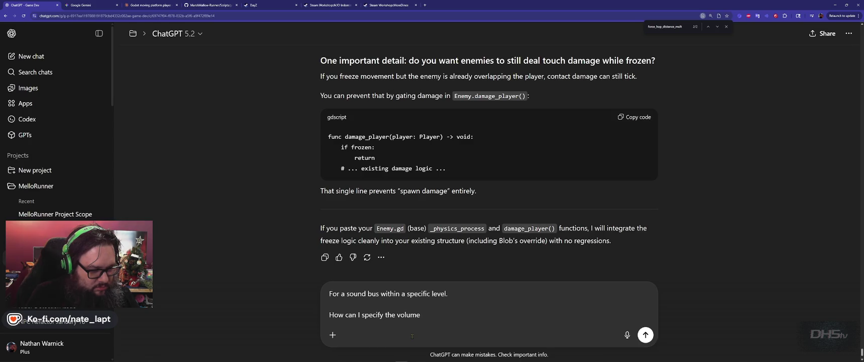
{"action": "key", "text": "shift+Return"}
{"action": "key", "text": "shift+Return"}
{"action": "key", "text": "shift+Return"}
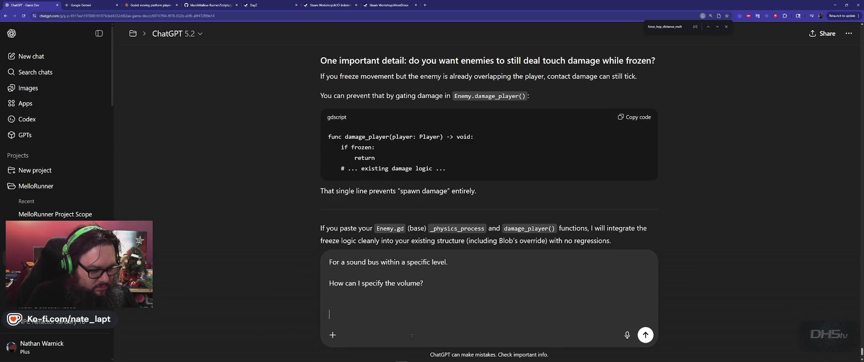
{"action": "type", "text": "in my sfx"}
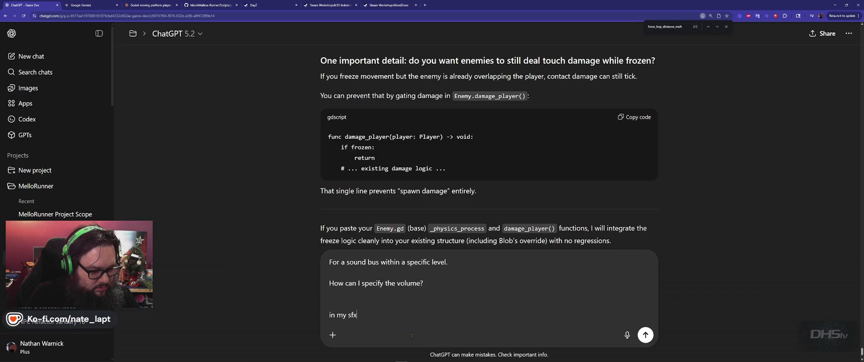
{"action": "type", "text": ".gd I have"}
{"action": "key", "text": "shift+Return"}
{"action": "key", "text": "ctrl+v"}
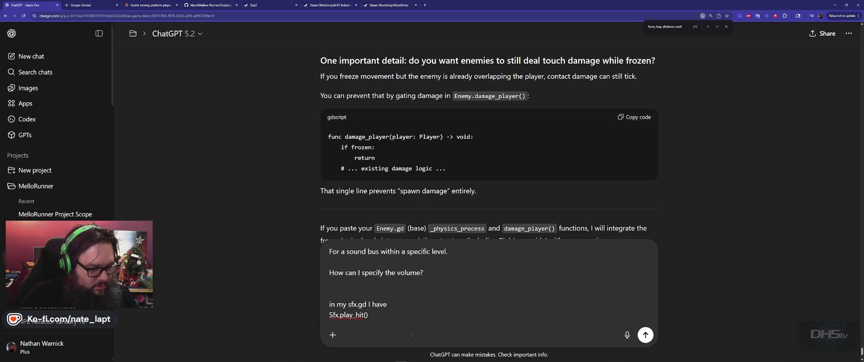
Copy sfx.gd's volume_db line 227 and paste it over the play_hit line in the draft
{"action": "key", "text": "alt+Tab"}
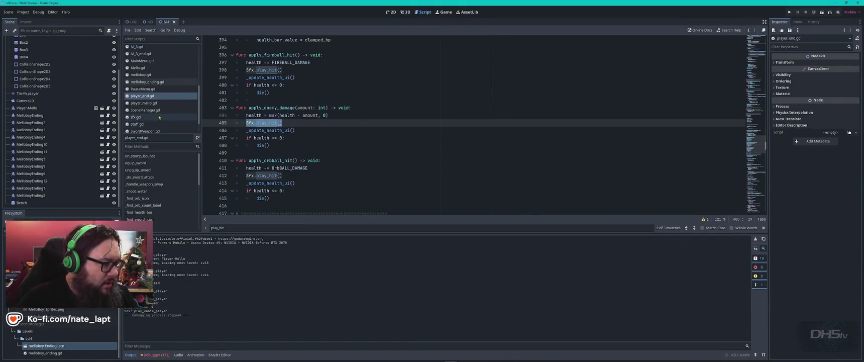
{"action": "left_click", "coordinate": [159, 117]}
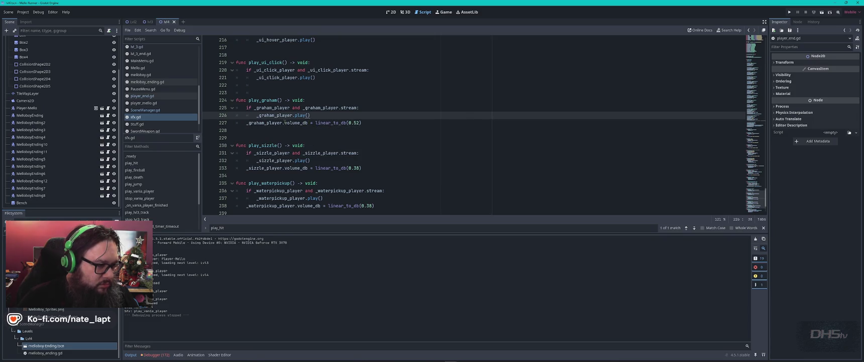
{"action": "left_click_drag", "start_coordinate": [283, 122], "coordinate": [370, 119]}
{"action": "key", "text": "ctrl+c"}
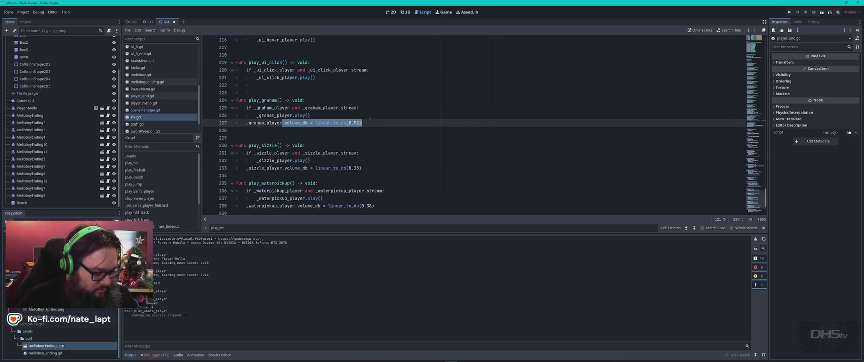
{"action": "key", "text": "alt+Tab"}
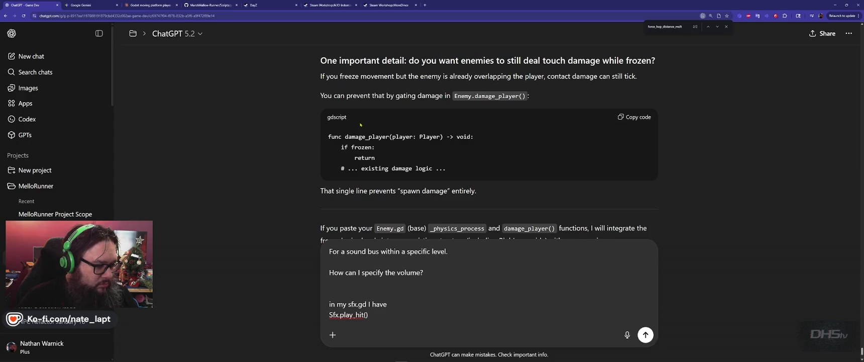
{"action": "key", "text": "ctrl+a"}
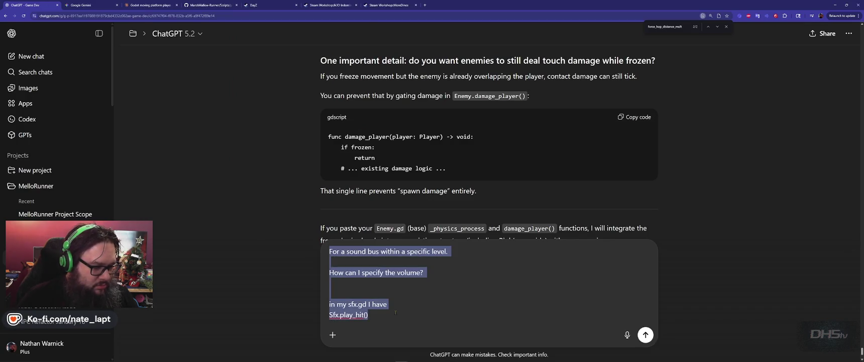
{"action": "left_click", "coordinate": [395, 312]}
{"action": "key", "text": "shift+Home"}
{"action": "key", "text": "ctrl+v"}
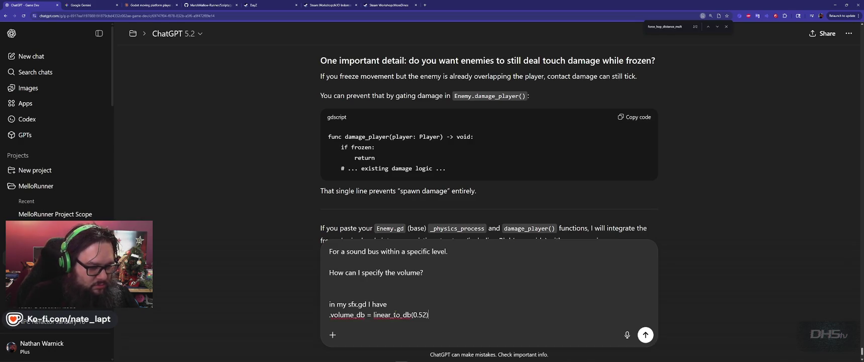
Add 'Can I add that like this?' and the copied apply_enemy_damage function (lines 403–408) to the draft
{"action": "key", "text": "alt+Tab"}
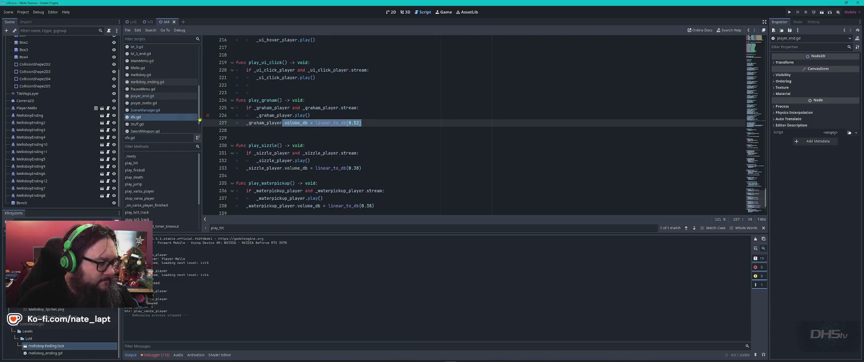
{"action": "left_click", "coordinate": [152, 97]}
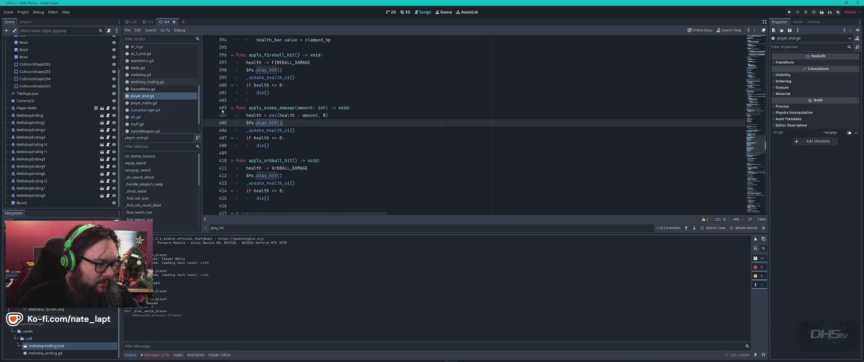
{"action": "left_click", "coordinate": [271, 146]}
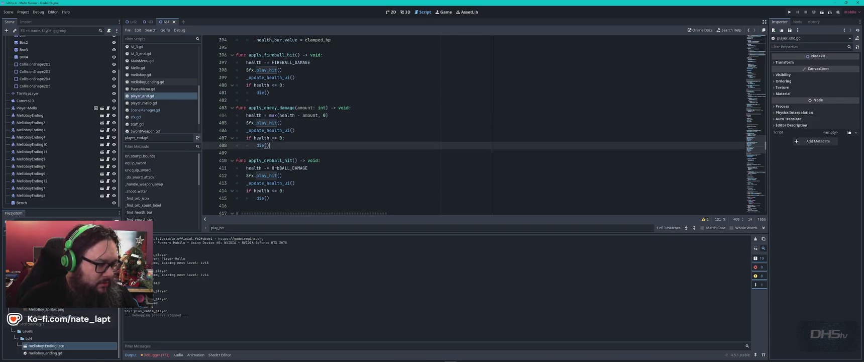
{"action": "left_click_drag", "start_coordinate": [271, 145], "coordinate": [234, 108]}
{"action": "key", "text": "alt+Tab"}
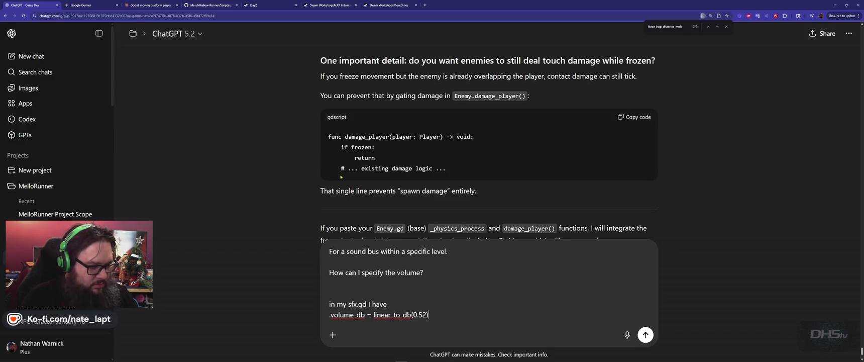
{"action": "key", "text": "shift+Return"}
{"action": "key", "text": "shift+Return"}
{"action": "type", "text": "Can I "}
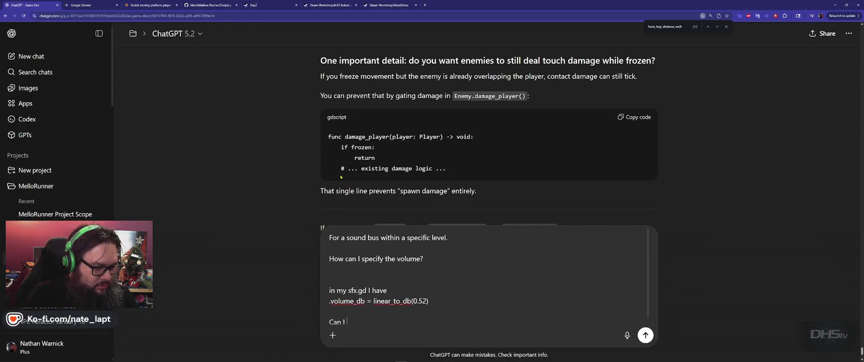
{"action": "type", "text": "add that like this?"}
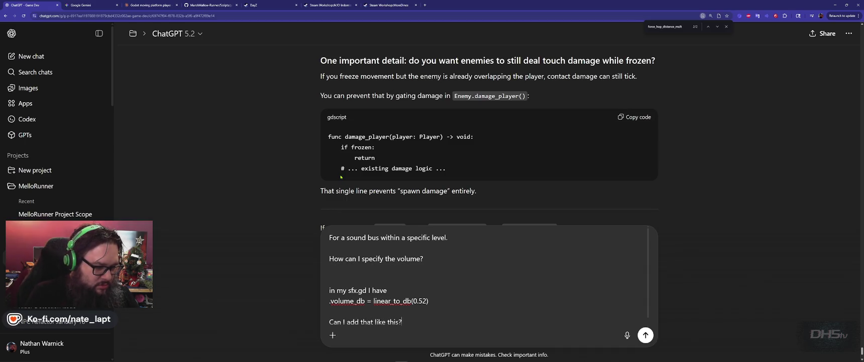
{"action": "key", "text": "shift+Return"}
{"action": "key", "text": "shift+Return"}
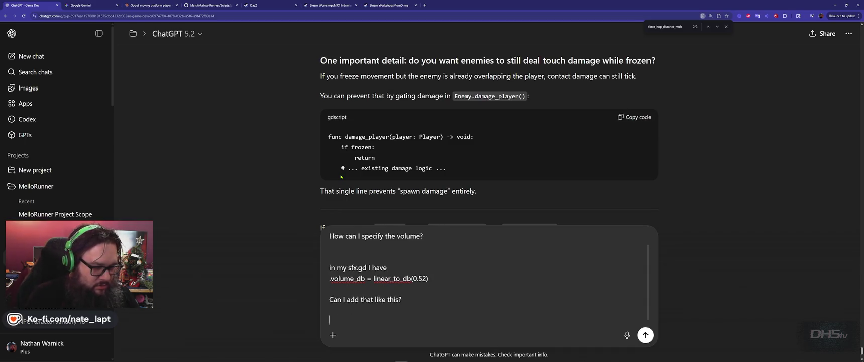
{"action": "type", "text": "func apply_enemy_damage(amount: int) -> void:     health = max(health - amount, 0)"}
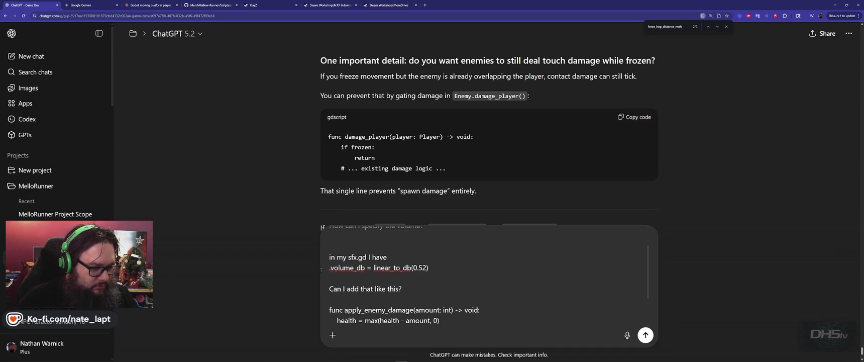
Append the volume_db assignment after Sfx.play_hit() in the pasted snippet and send the question
{"action": "scroll", "coordinate": [394, 265], "scroll_direction": "down", "scroll_amount": 2}
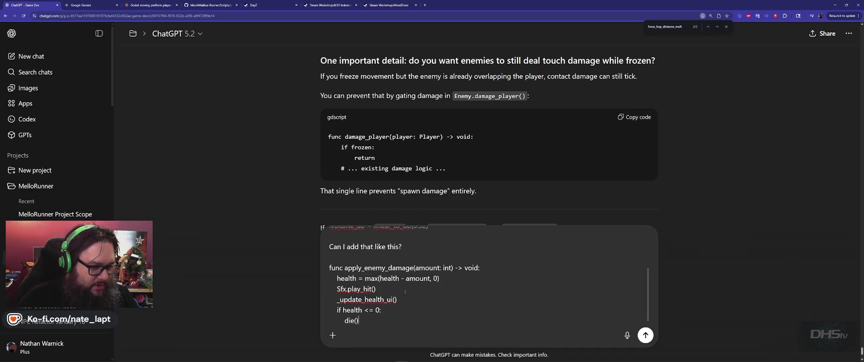
{"action": "scroll", "coordinate": [405, 292], "scroll_direction": "up", "scroll_amount": 3}
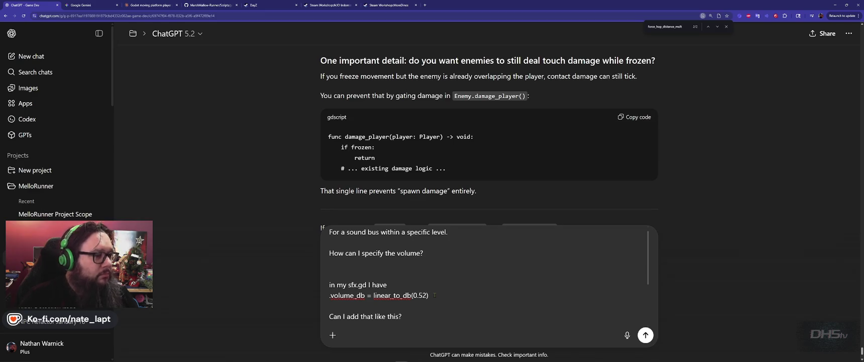
{"action": "triple_click", "coordinate": [435, 295]}
{"action": "scroll", "coordinate": [435, 295], "scroll_direction": "down", "scroll_amount": 3}
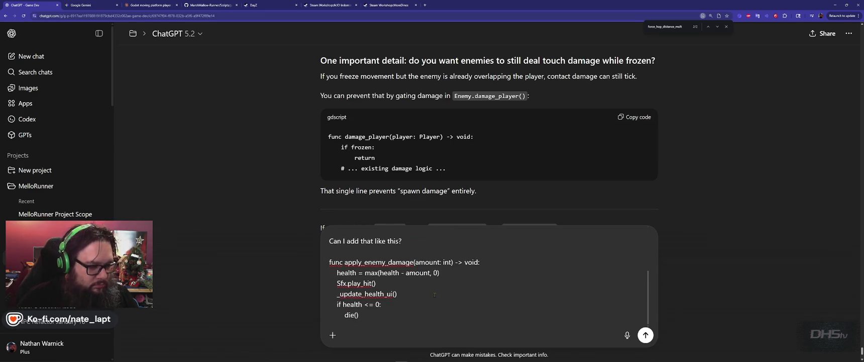
{"action": "left_click", "coordinate": [406, 283]}
{"action": "key", "text": "ctrl+v"}
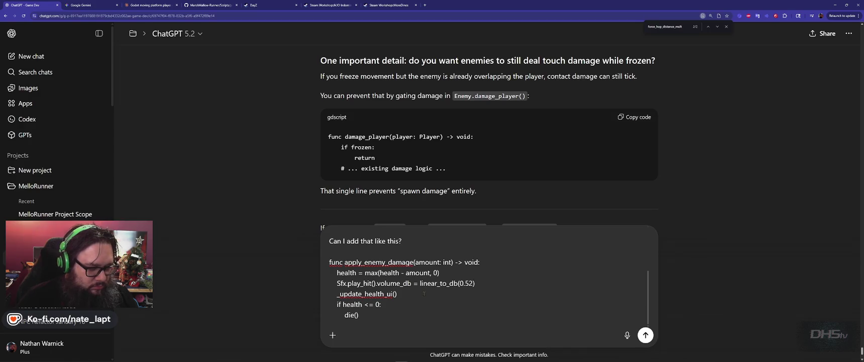
{"action": "key", "text": "Return"}
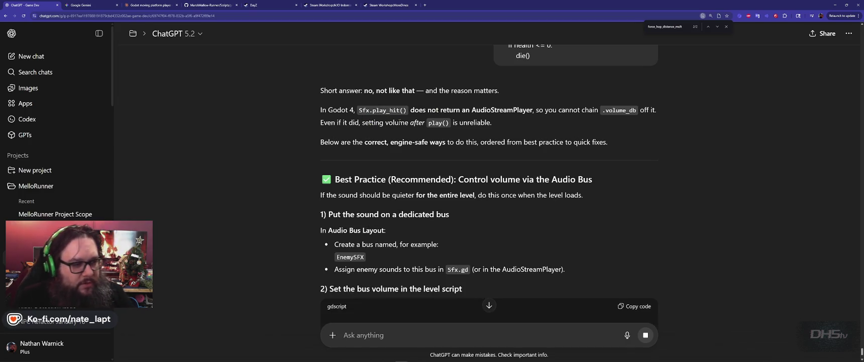
Scroll through ChatGPT's reply to its per-sound fix: a volume_linear parameter and Sfx.play_hit(0.52)
{"action": "scroll", "coordinate": [400, 121], "scroll_direction": "down", "scroll_amount": 2}
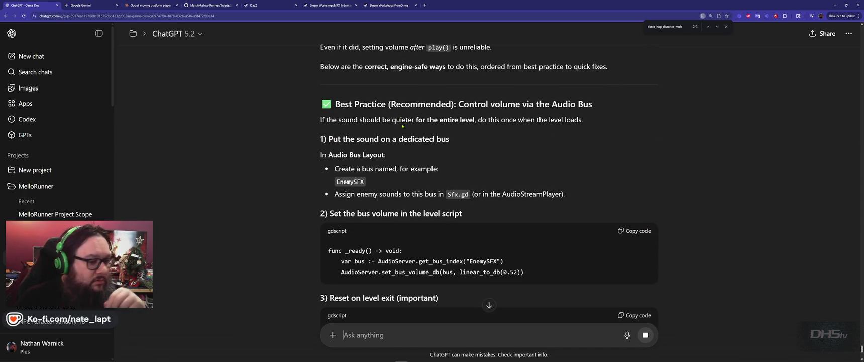
{"action": "scroll", "coordinate": [403, 126], "scroll_direction": "down", "scroll_amount": 2}
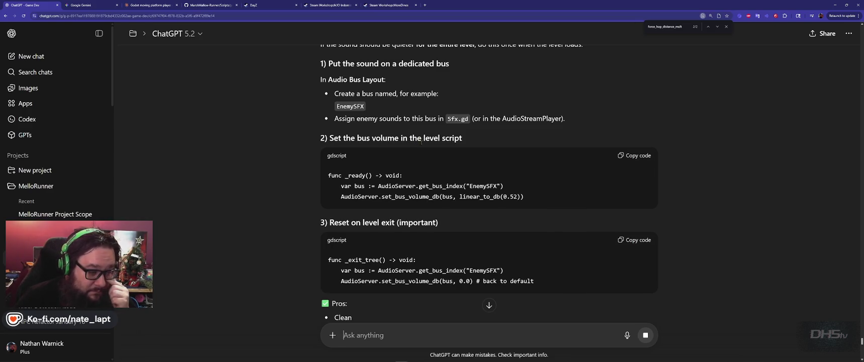
{"action": "scroll", "coordinate": [421, 142], "scroll_direction": "down", "scroll_amount": 3}
{"action": "scroll", "coordinate": [423, 144], "scroll_direction": "down", "scroll_amount": 2}
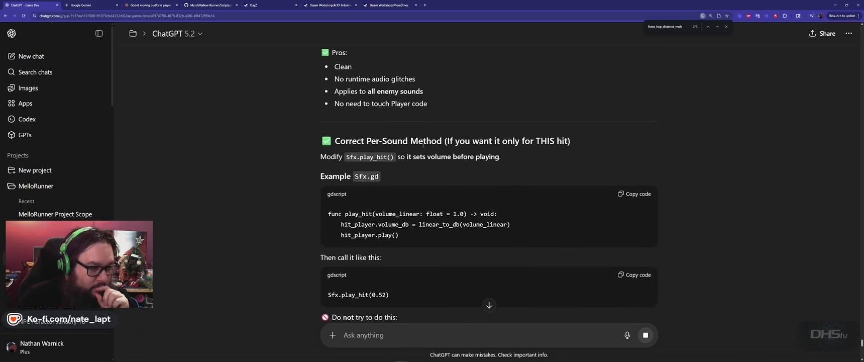
{"action": "scroll", "coordinate": [421, 125], "scroll_direction": "down", "scroll_amount": 1}
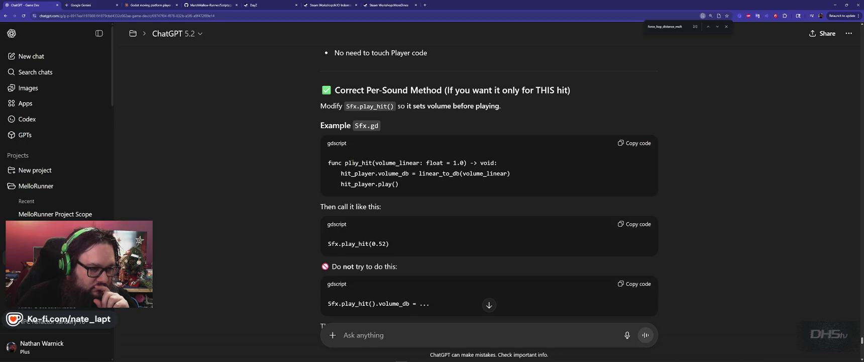
{"action": "scroll", "coordinate": [353, 163], "scroll_direction": "down", "scroll_amount": 1}
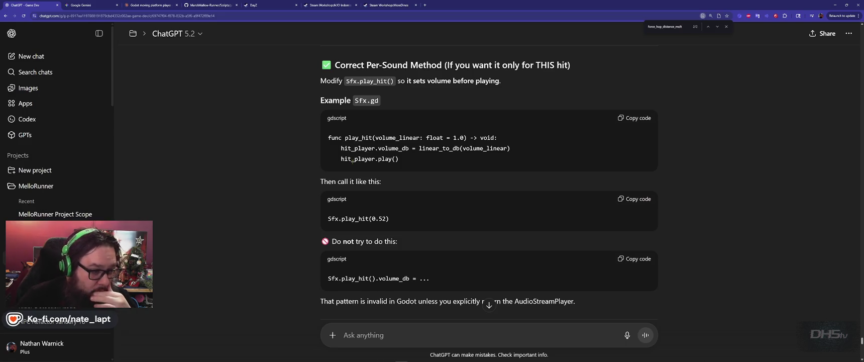
{"action": "scroll", "coordinate": [354, 163], "scroll_direction": "down", "scroll_amount": 1}
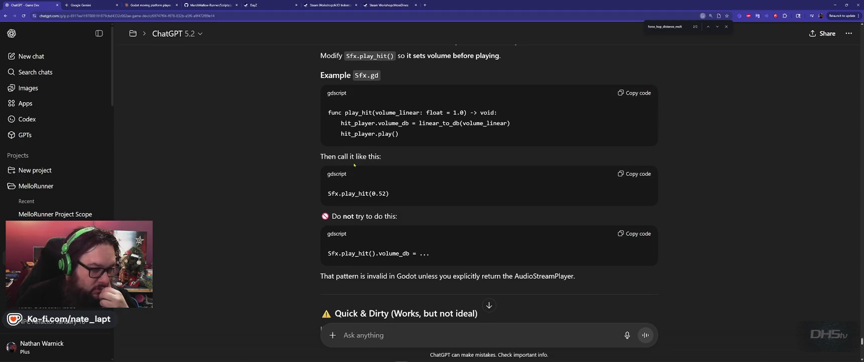
{"action": "key", "text": "alt+Tab"}
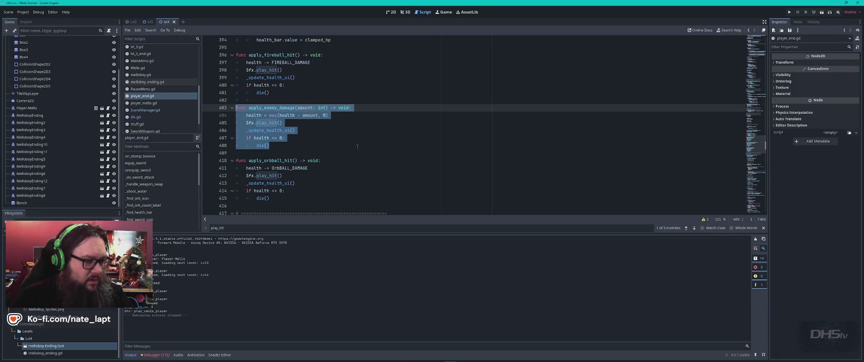
{"action": "left_click", "coordinate": [357, 146]}
{"action": "key", "text": "alt+Tab"}
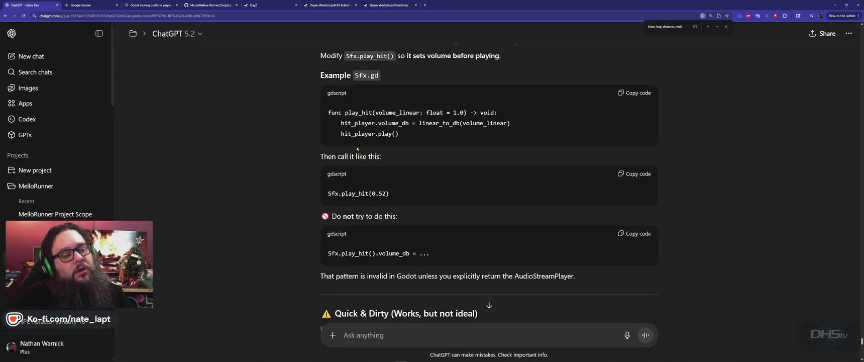
{"action": "key", "text": "alt+Tab"}
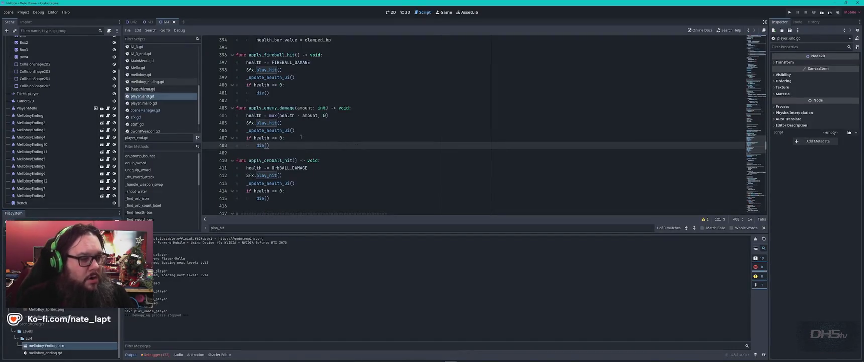
{"action": "left_click", "coordinate": [281, 123]}
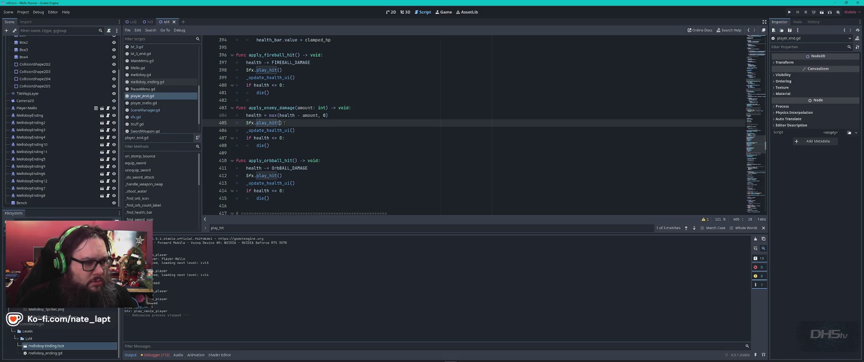
{"action": "left_click_drag", "start_coordinate": [289, 122], "coordinate": [222, 123]}
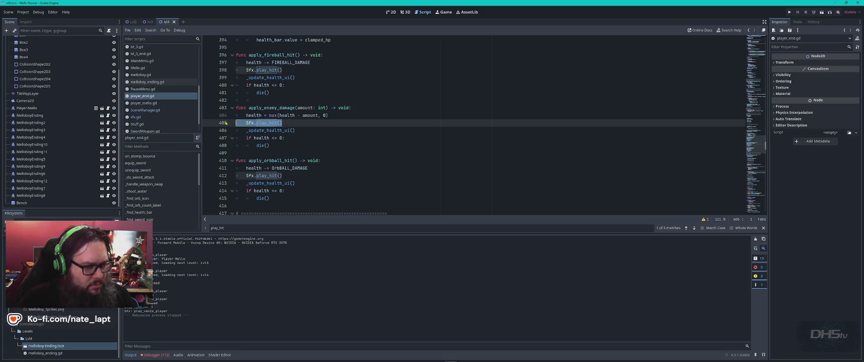
{"action": "key", "text": "alt+Tab"}
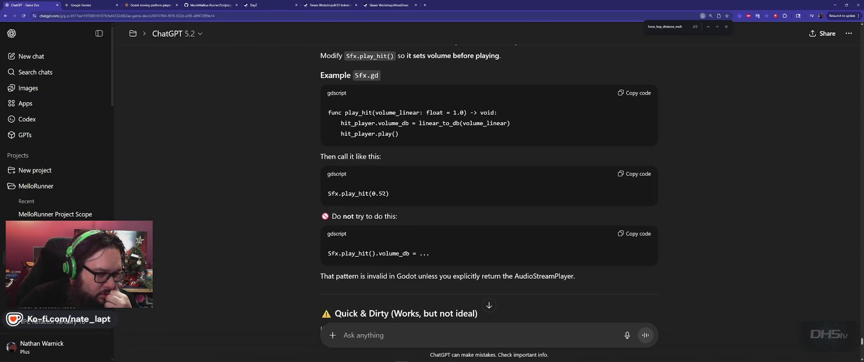
{"action": "scroll", "coordinate": [383, 195], "scroll_direction": "down", "scroll_amount": 3}
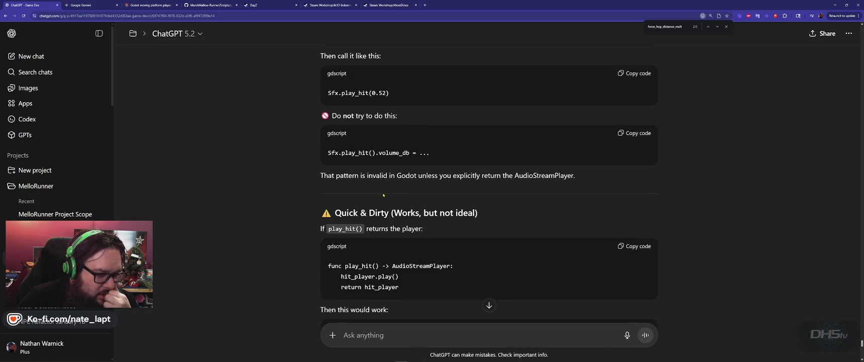
{"action": "scroll", "coordinate": [383, 195], "scroll_direction": "down", "scroll_amount": 1}
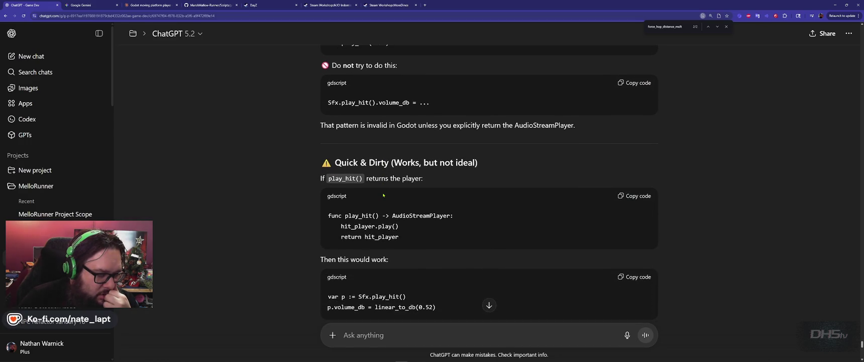
{"action": "scroll", "coordinate": [383, 195], "scroll_direction": "down", "scroll_amount": 2}
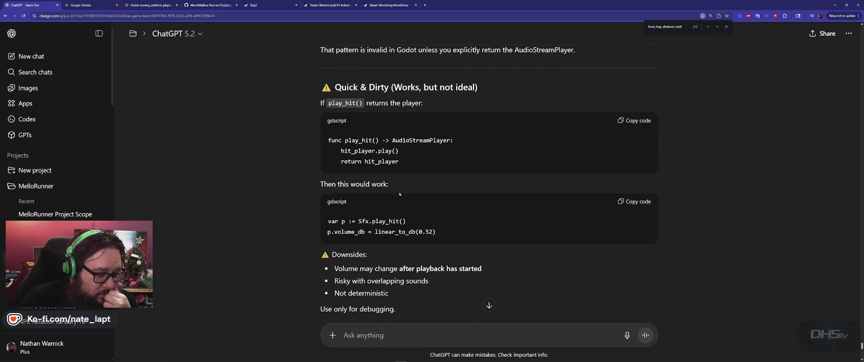
{"action": "scroll", "coordinate": [400, 193], "scroll_direction": "down", "scroll_amount": 3}
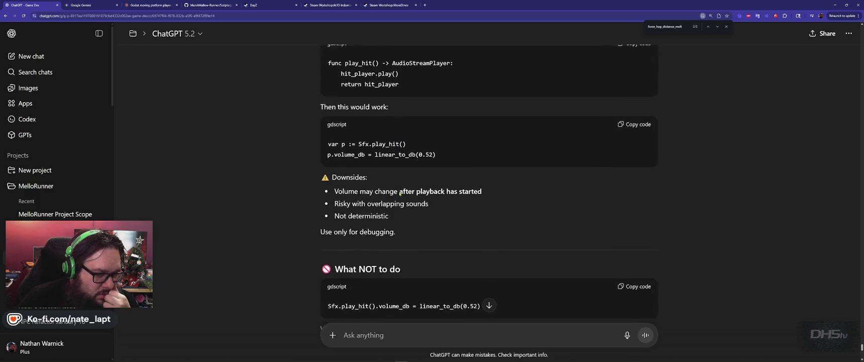
{"action": "scroll", "coordinate": [400, 195], "scroll_direction": "down", "scroll_amount": 1}
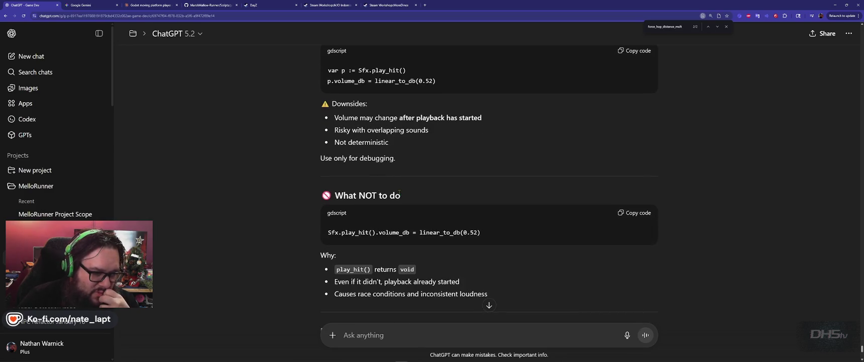
{"action": "scroll", "coordinate": [399, 195], "scroll_direction": "down", "scroll_amount": 4}
{"action": "scroll", "coordinate": [400, 194], "scroll_direction": "down", "scroll_amount": 2}
{"action": "scroll", "coordinate": [400, 194], "scroll_direction": "up", "scroll_amount": 10}
{"action": "scroll", "coordinate": [400, 194], "scroll_direction": "up", "scroll_amount": 5}
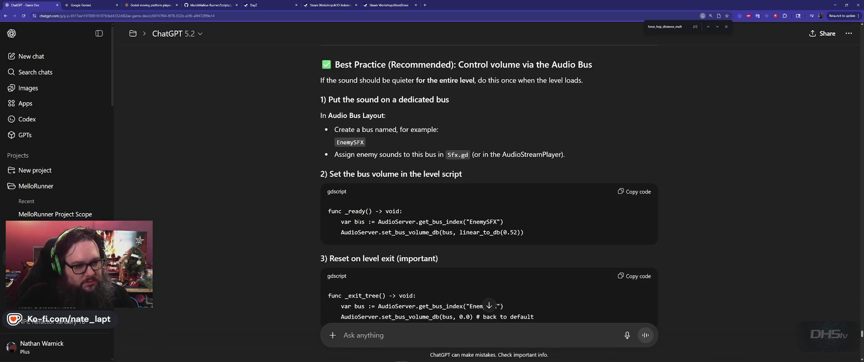
{"action": "double_click", "coordinate": [358, 221]}
{"action": "key", "text": "ctrl+c"}
{"action": "key", "text": "alt+Tab"}
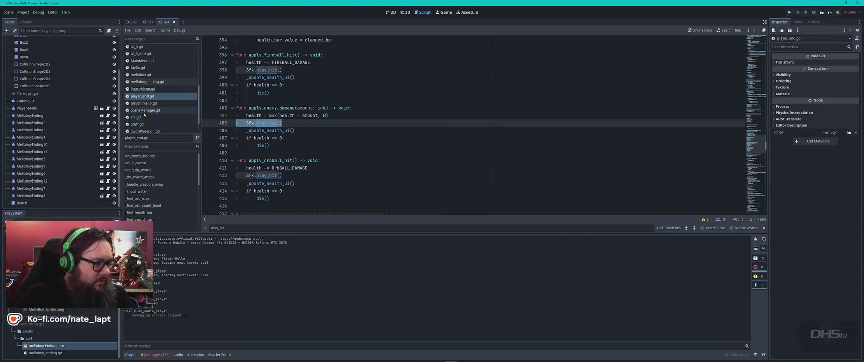
Search sfx.gd for 'bus' and step through the matches on lines 74, 80, 86 and 93
{"action": "left_click", "coordinate": [166, 117]}
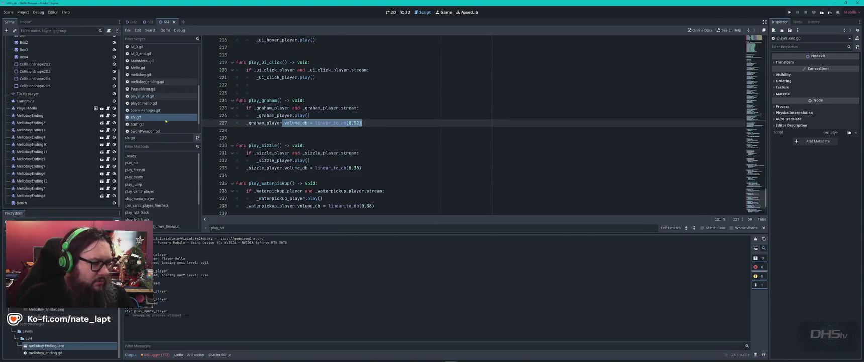
{"action": "key", "text": "ctrl+f"}
{"action": "key", "text": "ctrl+v"}
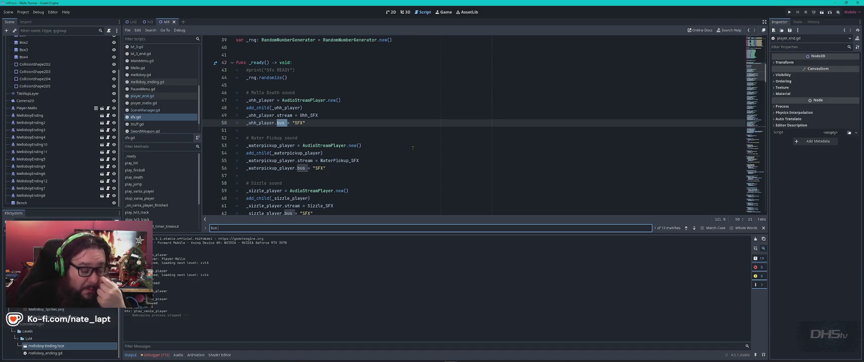
{"action": "key", "text": "Return"}
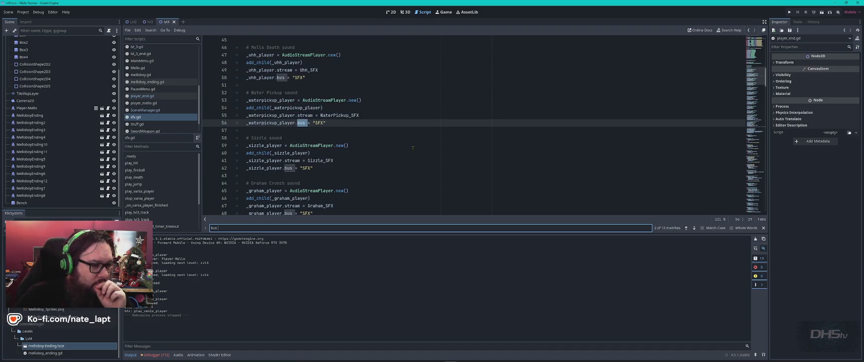
{"action": "key", "text": "Return"}
{"action": "key", "text": "Return"}
{"action": "key", "text": "Return"}
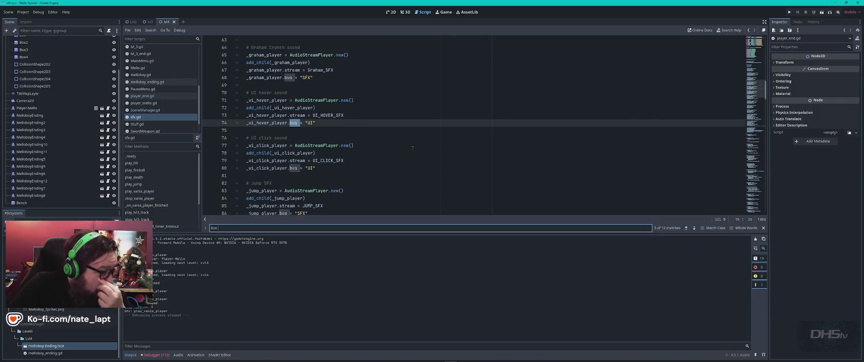
{"action": "key", "text": "Return"}
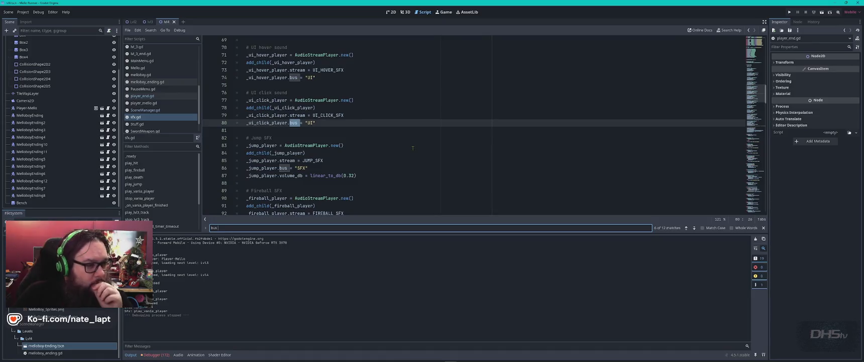
{"action": "key", "text": "Return"}
{"action": "key", "text": "Return"}
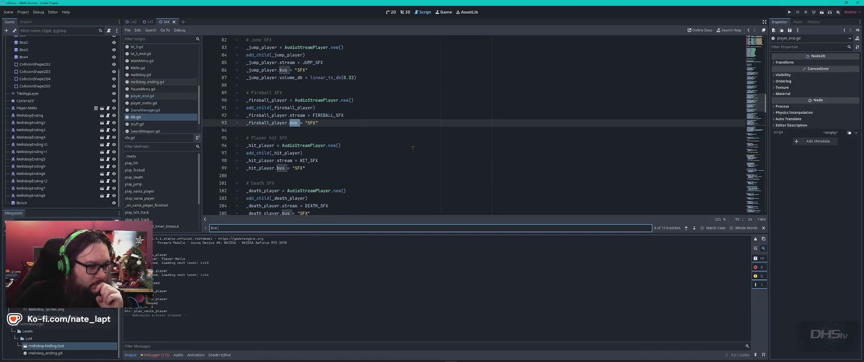
{"action": "key", "text": "Return"}
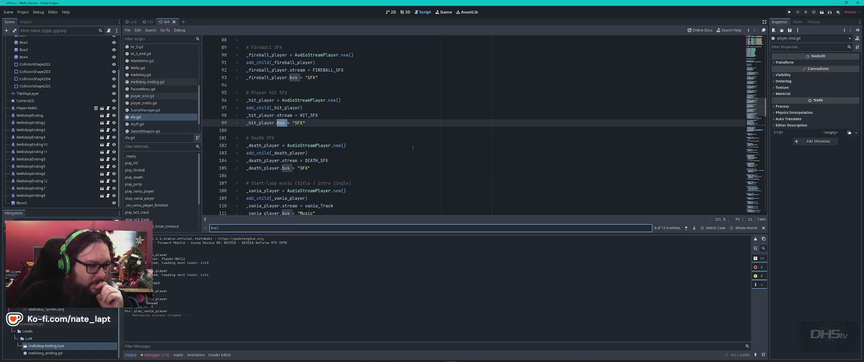
{"action": "key", "text": "alt+Tab"}
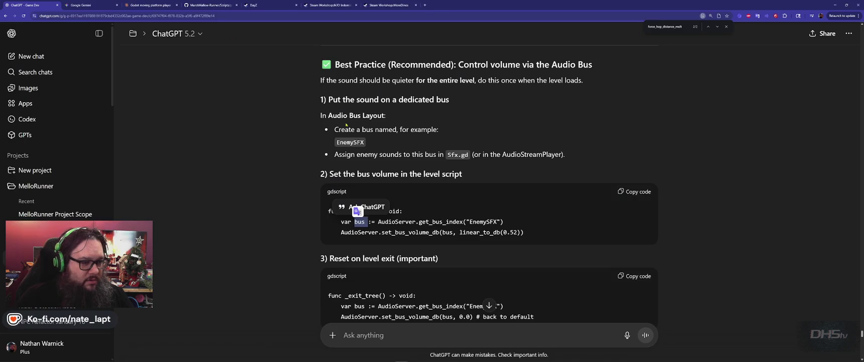
Reread ChatGPT's reply that Sfx.play_hit() returns no AudioStreamPlayer to chain .volume_db onto
{"action": "left_click", "coordinate": [441, 221]}
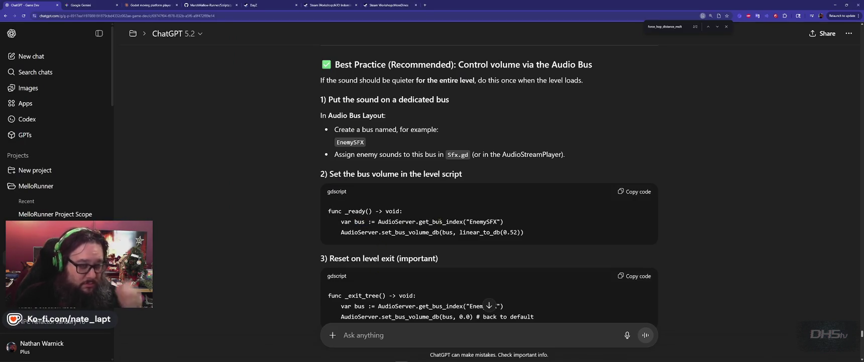
{"action": "key", "text": "alt+Tab"}
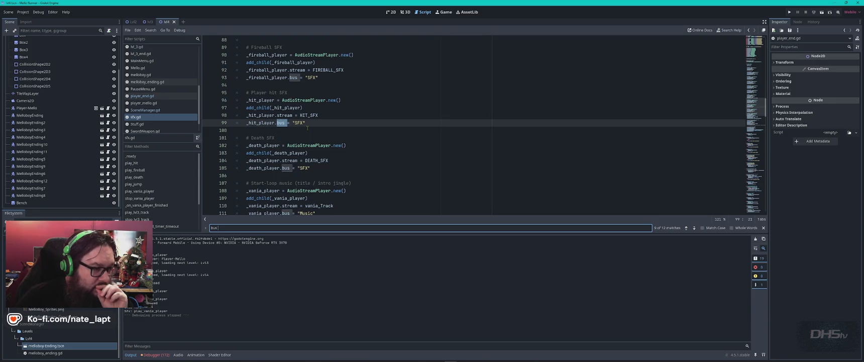
{"action": "key", "text": "alt+Tab"}
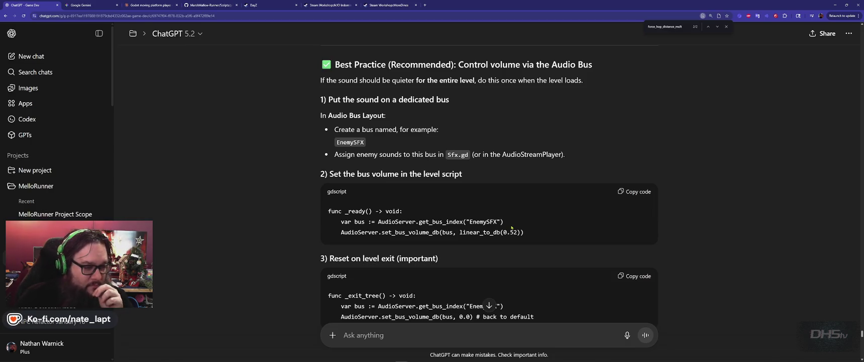
{"action": "scroll", "coordinate": [513, 228], "scroll_direction": "down", "scroll_amount": 1}
{"action": "scroll", "coordinate": [513, 228], "scroll_direction": "up", "scroll_amount": 3}
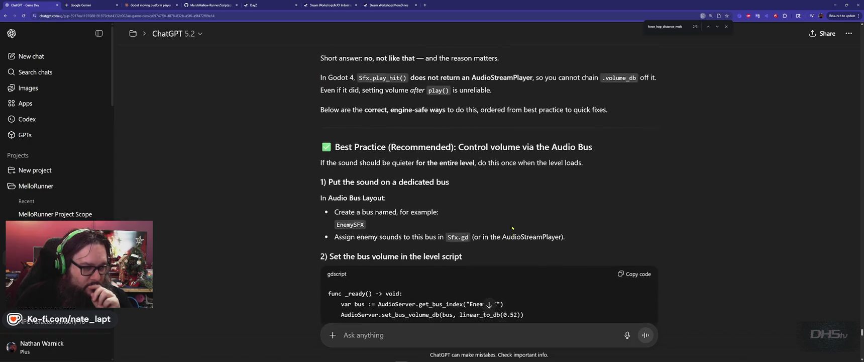
{"action": "scroll", "coordinate": [512, 228], "scroll_direction": "up", "scroll_amount": 1}
{"action": "scroll", "coordinate": [512, 227], "scroll_direction": "down", "scroll_amount": 3}
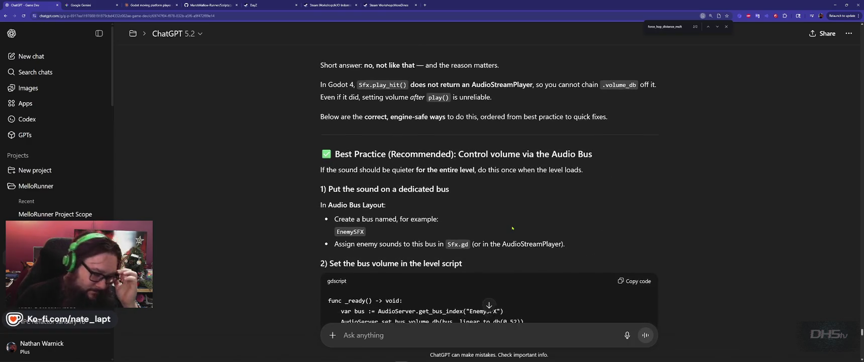
Select the entire sfx.gd script in Godot to share it
{"action": "key", "text": "alt+Tab"}
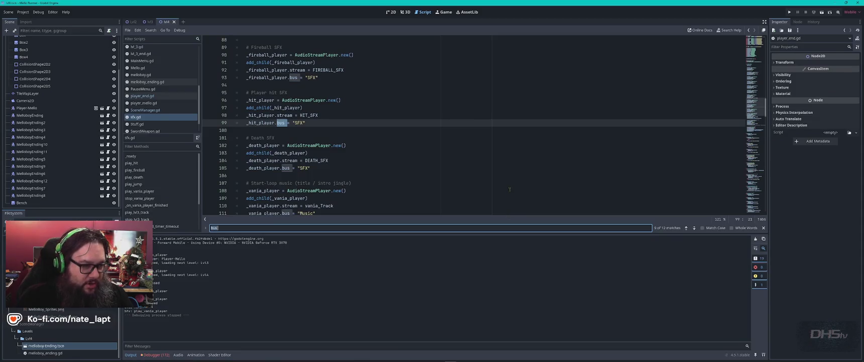
{"action": "left_click", "coordinate": [468, 169]}
{"action": "key", "text": "ctrl+a"}
{"action": "key", "text": "alt+Tab"}
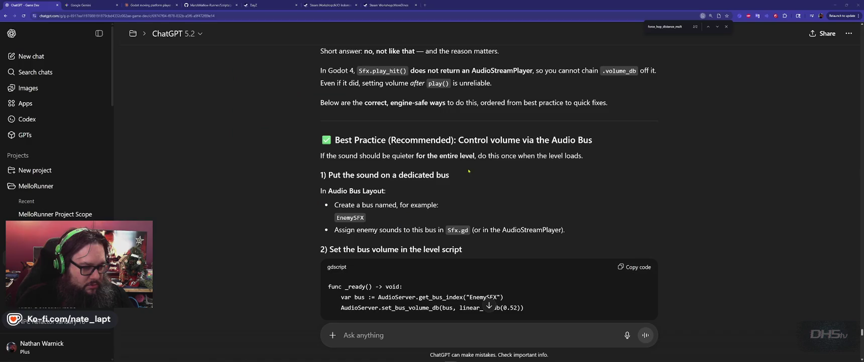
Send ChatGPT a message headed 'sfx.gd' with the full script pasted below
{"action": "left_click", "coordinate": [448, 337]}
{"action": "type", "text": "sfx.gd"}
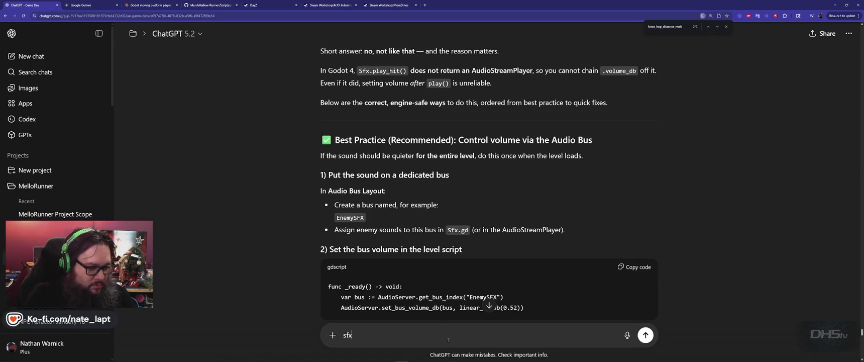
{"action": "key", "text": "shift+Return"}
{"action": "key", "text": "shift+Return"}
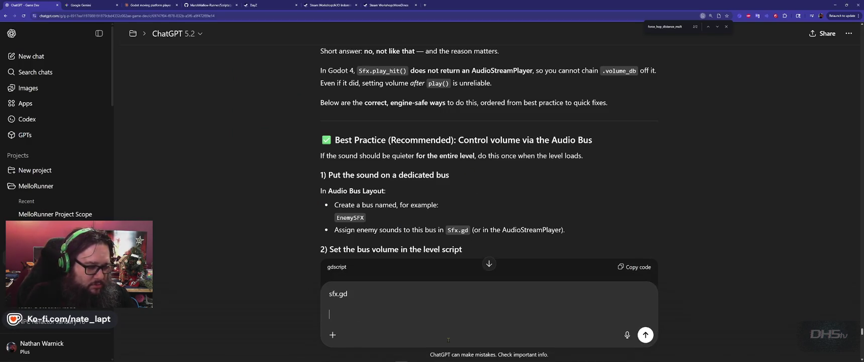
{"action": "key", "text": "ctrl+v"}
{"action": "key", "text": "Return"}
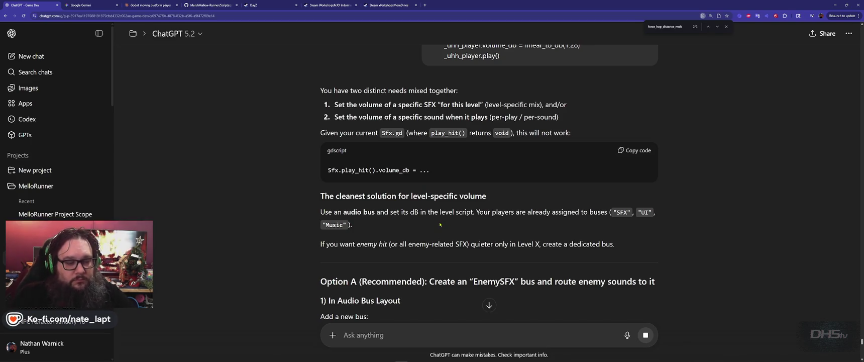
{"action": "scroll", "coordinate": [440, 224], "scroll_direction": "down", "scroll_amount": 3}
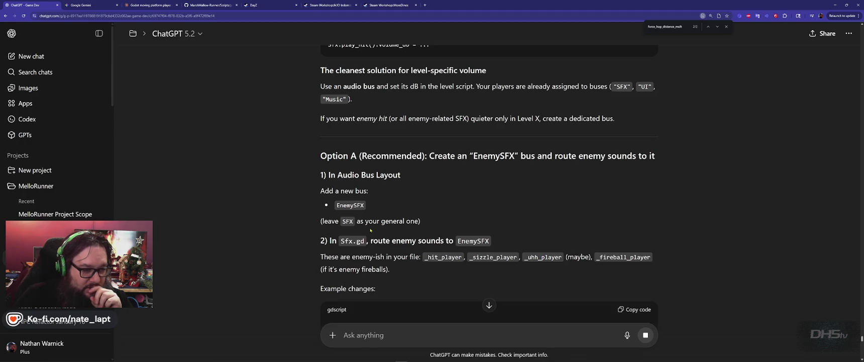
{"action": "scroll", "coordinate": [381, 221], "scroll_direction": "down", "scroll_amount": 2}
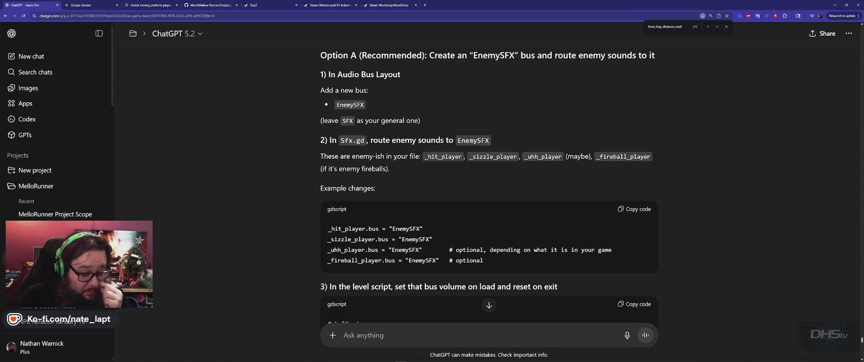
{"action": "scroll", "coordinate": [397, 165], "scroll_direction": "down", "scroll_amount": 2}
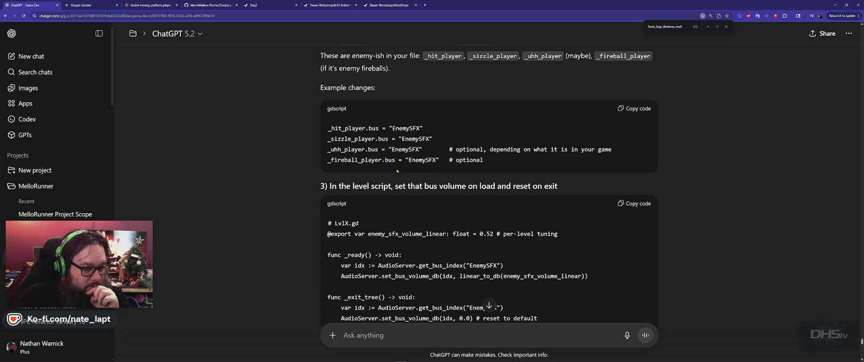
{"action": "scroll", "coordinate": [397, 171], "scroll_direction": "down", "scroll_amount": 3}
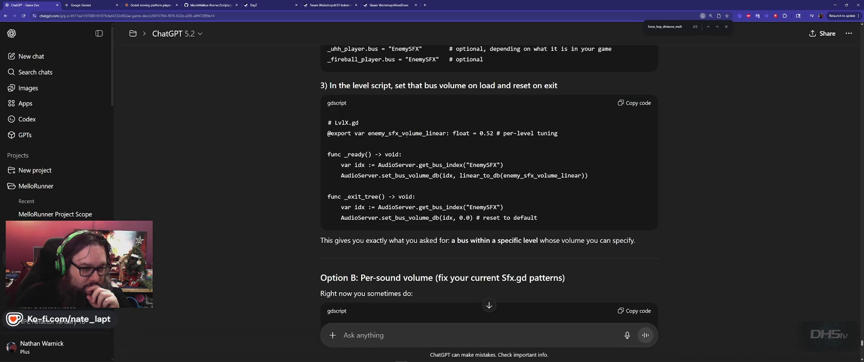
{"action": "double_click", "coordinate": [417, 133]}
{"action": "scroll", "coordinate": [403, 183], "scroll_direction": "up", "scroll_amount": 3}
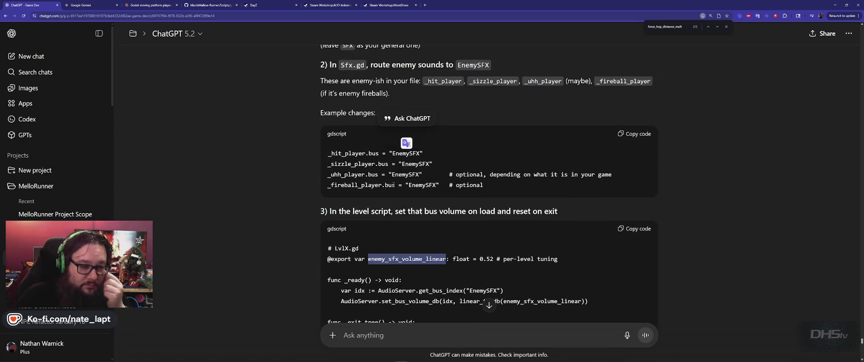
{"action": "scroll", "coordinate": [399, 185], "scroll_direction": "up", "scroll_amount": 3}
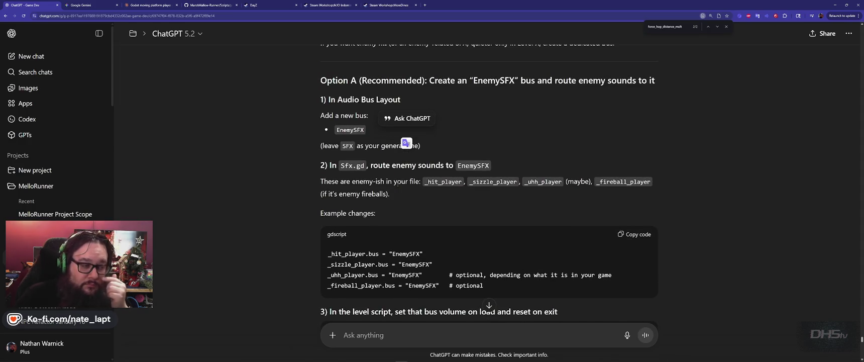
{"action": "scroll", "coordinate": [398, 185], "scroll_direction": "down", "scroll_amount": 5}
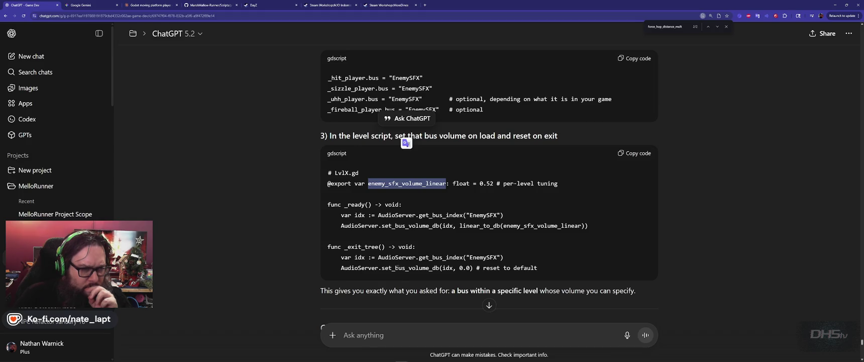
{"action": "double_click", "coordinate": [406, 78]}
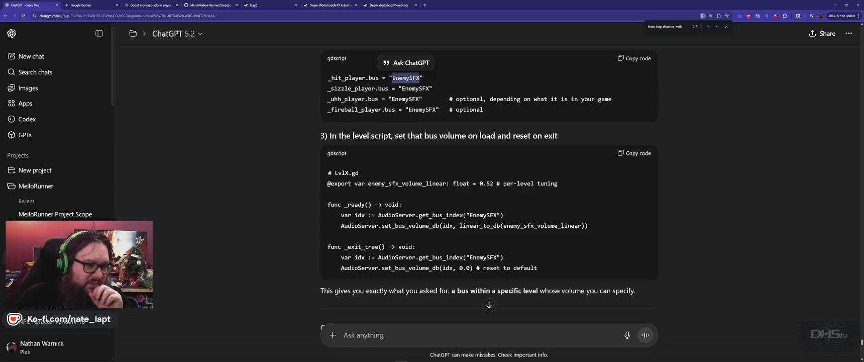
{"action": "scroll", "coordinate": [424, 149], "scroll_direction": "up", "scroll_amount": 2}
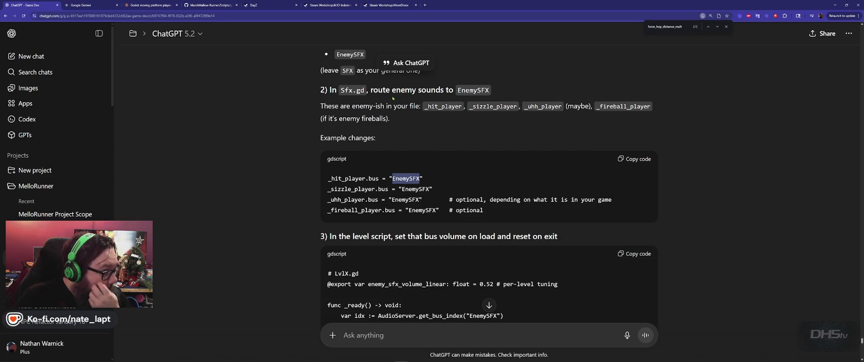
{"action": "double_click", "coordinate": [474, 91]}
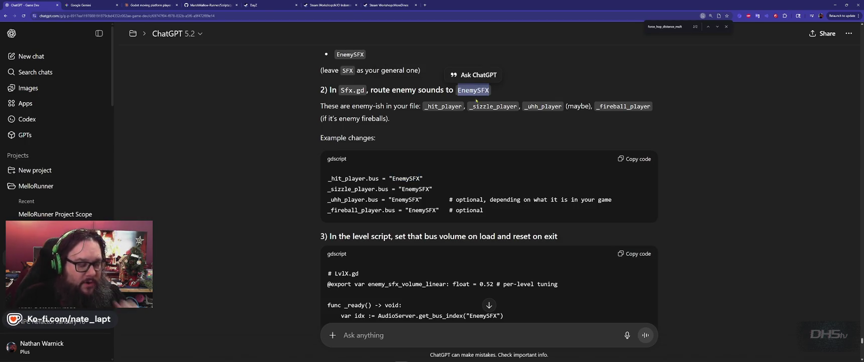
{"action": "key", "text": "alt+Tab"}
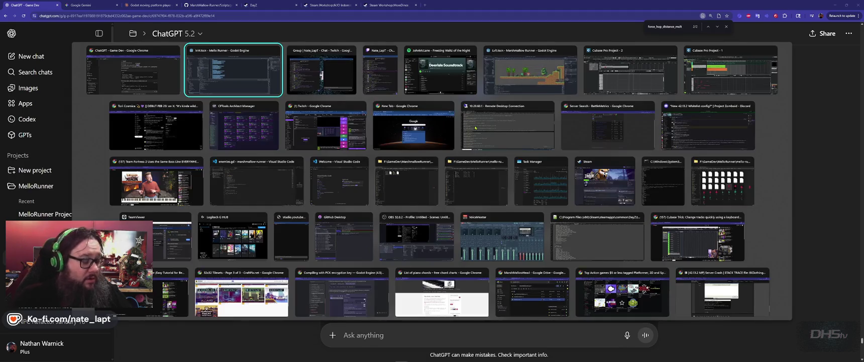
Deselect the sfx.gd text, then scroll ChatGPT's answer to the LvlX.gd EnemySFX bus example
{"action": "left_click", "coordinate": [378, 169]}
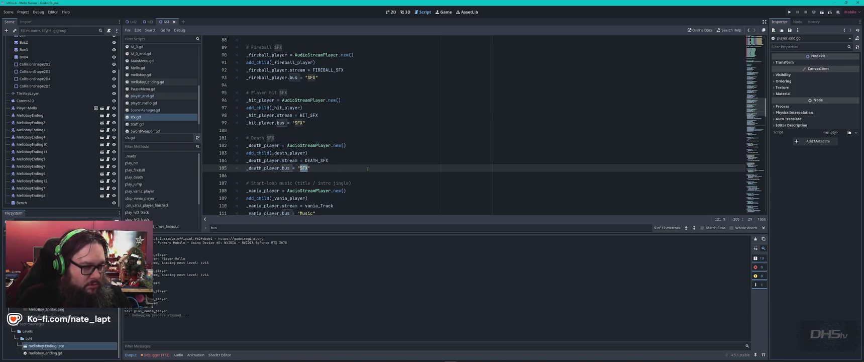
{"action": "key", "text": "alt+Tab"}
{"action": "scroll", "coordinate": [497, 198], "scroll_direction": "down", "scroll_amount": 3}
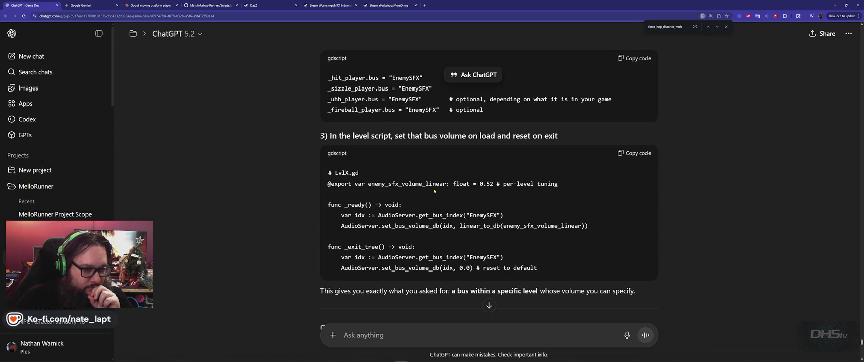
Scroll ChatGPT's reply to the updated play_hit code and select its _hit_player.volume_db line
{"action": "left_click", "coordinate": [481, 268]}
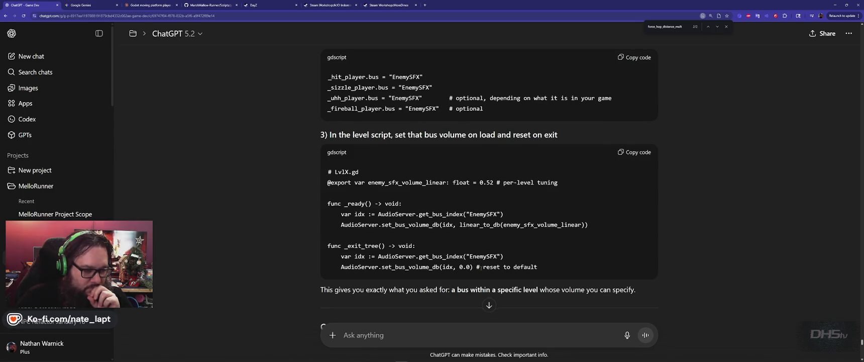
{"action": "scroll", "coordinate": [481, 268], "scroll_direction": "down", "scroll_amount": 1}
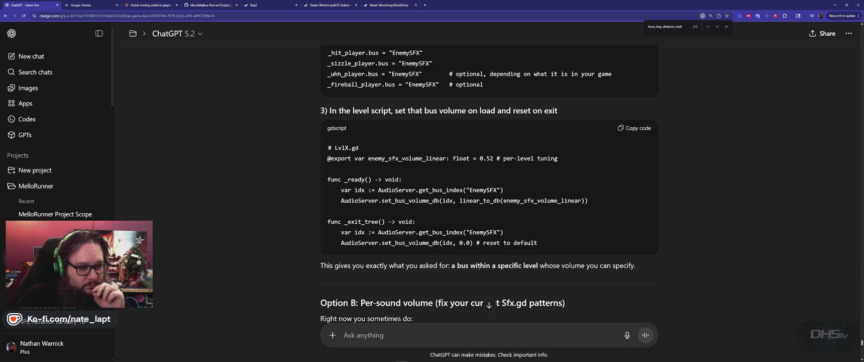
{"action": "scroll", "coordinate": [476, 267], "scroll_direction": "down", "scroll_amount": 1}
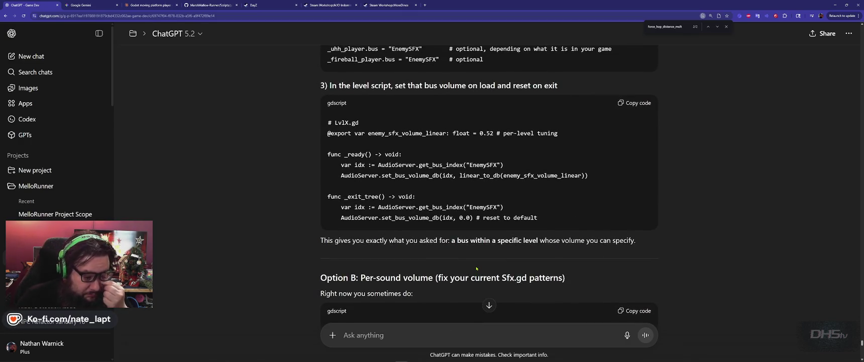
{"action": "scroll", "coordinate": [476, 268], "scroll_direction": "down", "scroll_amount": 7}
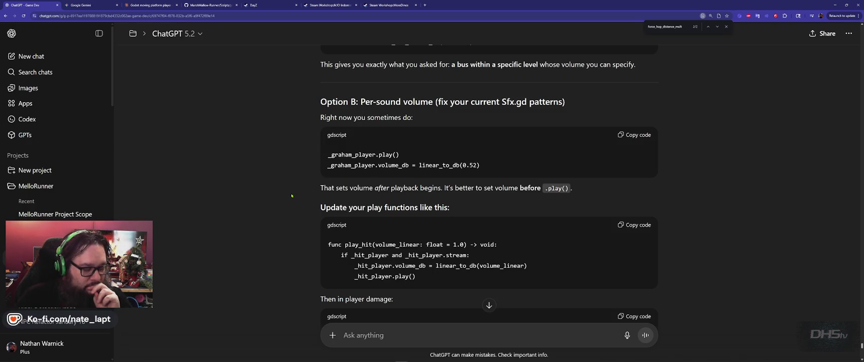
{"action": "scroll", "coordinate": [293, 194], "scroll_direction": "down", "scroll_amount": 1}
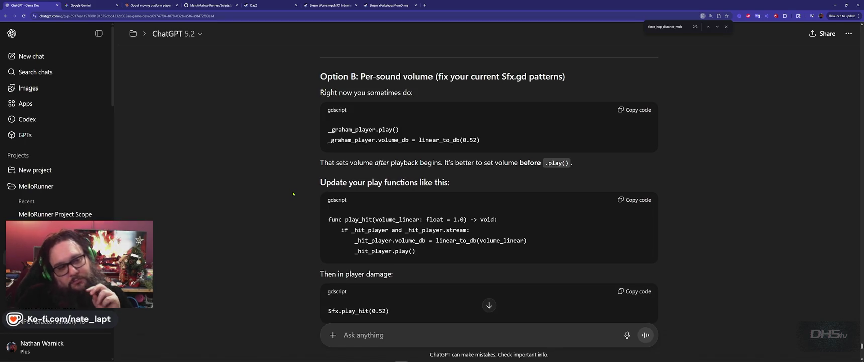
{"action": "scroll", "coordinate": [302, 189], "scroll_direction": "down", "scroll_amount": 1}
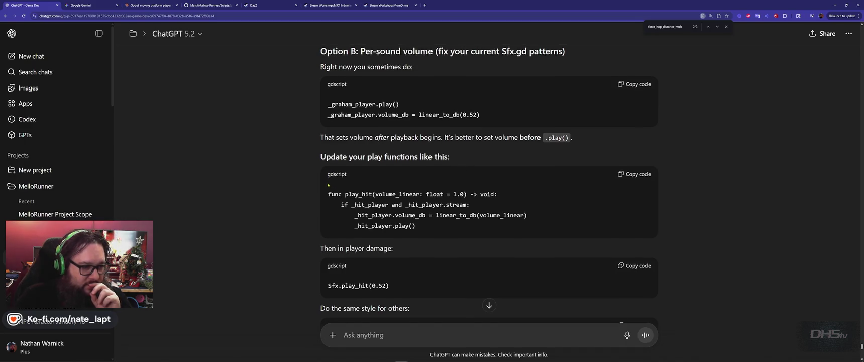
{"action": "scroll", "coordinate": [352, 178], "scroll_direction": "down", "scroll_amount": 2}
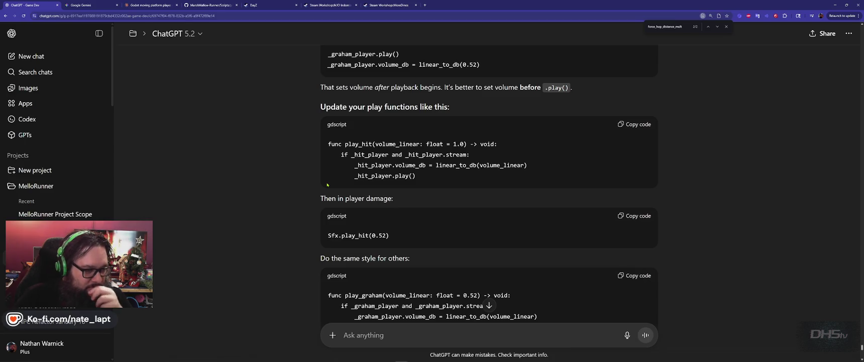
{"action": "scroll", "coordinate": [327, 185], "scroll_direction": "down", "scroll_amount": 1}
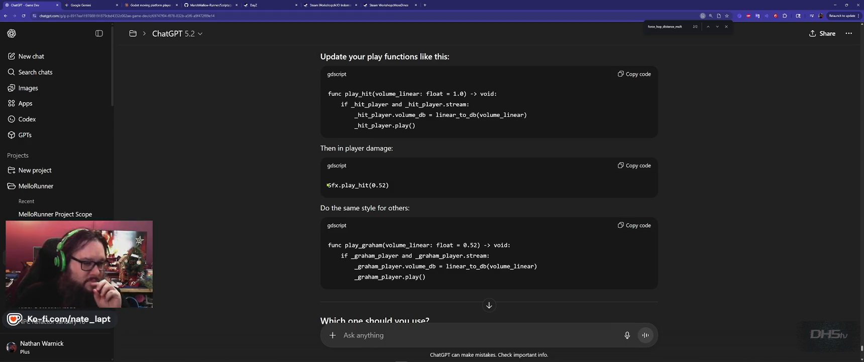
{"action": "scroll", "coordinate": [328, 185], "scroll_direction": "up", "scroll_amount": 1}
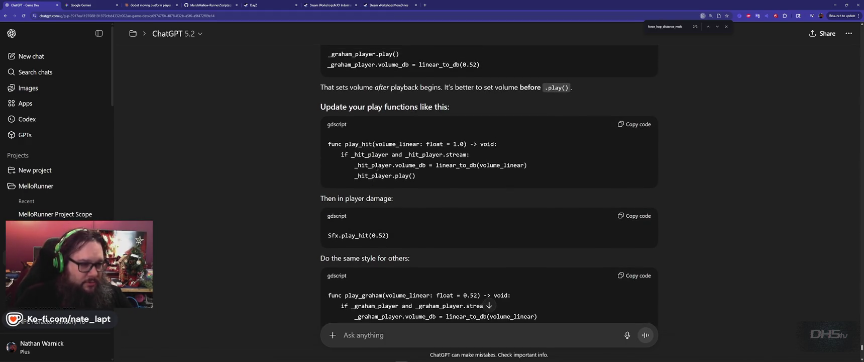
{"action": "double_click", "coordinate": [373, 165]}
{"action": "mouse_move", "coordinate": [409, 165]}
{"action": "left_mouse_down"}
{"action": "mouse_move", "coordinate": [426, 165]}
{"action": "mouse_move", "coordinate": [359, 165]}
{"action": "left_mouse_up"}
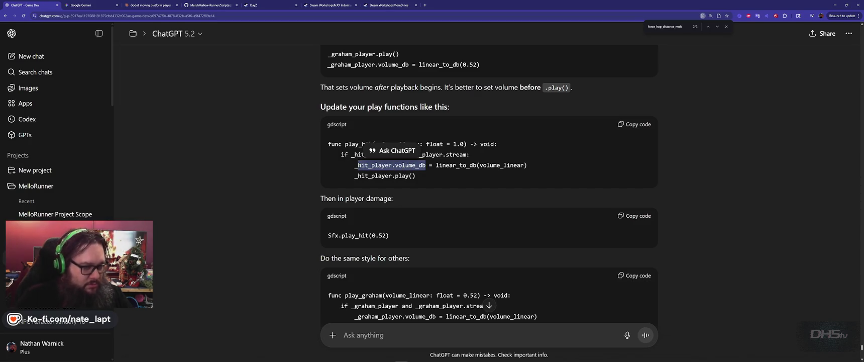
Close the bus search in sfx.gd and compare the script against ChatGPT's suggested code
{"action": "key", "text": "alt+Tab"}
{"action": "left_click", "coordinate": [423, 151]}
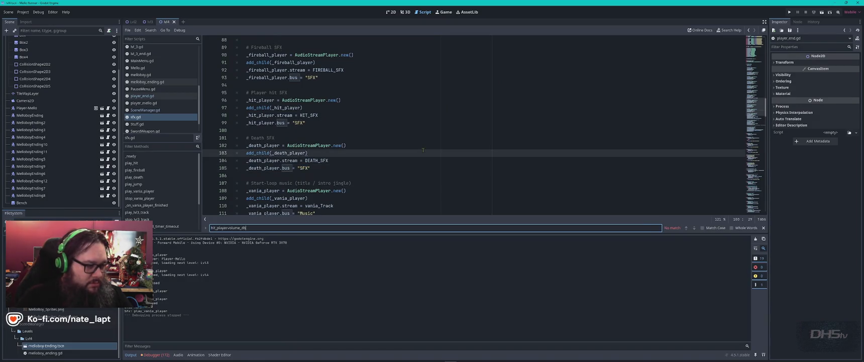
{"action": "key", "text": "Escape"}
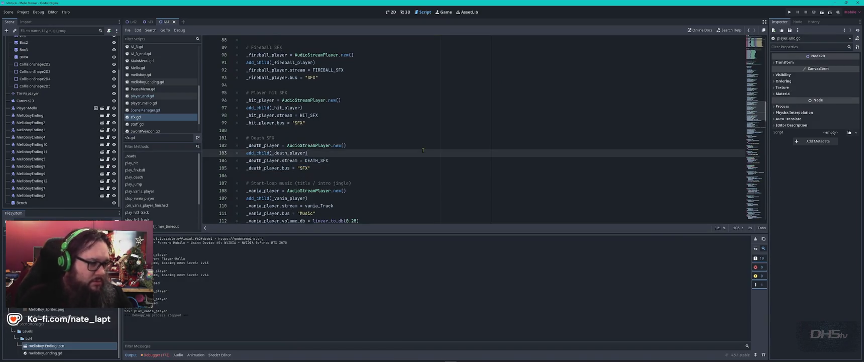
{"action": "scroll", "coordinate": [423, 150], "scroll_direction": "up", "scroll_amount": 2}
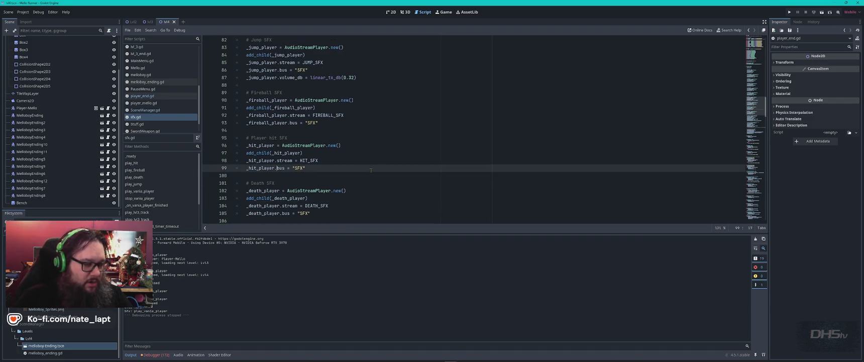
{"action": "key", "text": "alt+Tab"}
{"action": "left_click", "coordinate": [416, 171]}
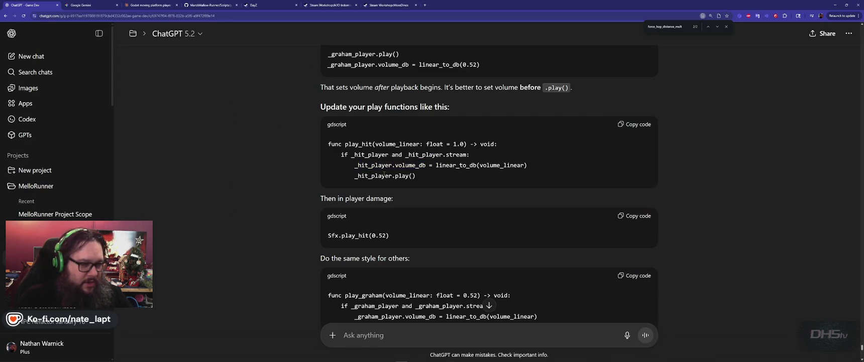
{"action": "key", "text": "alt+Tab"}
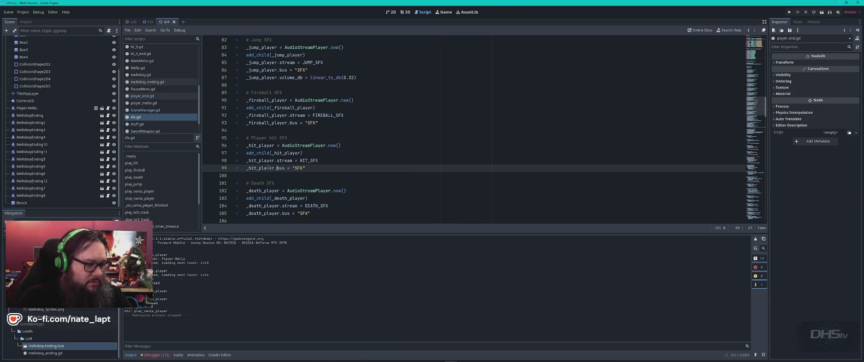
{"action": "key", "text": "alt+Tab"}
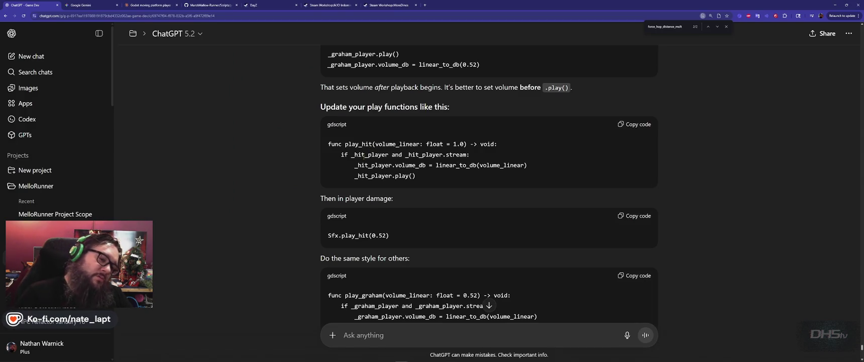
{"action": "scroll", "coordinate": [363, 157], "scroll_direction": "up", "scroll_amount": 3}
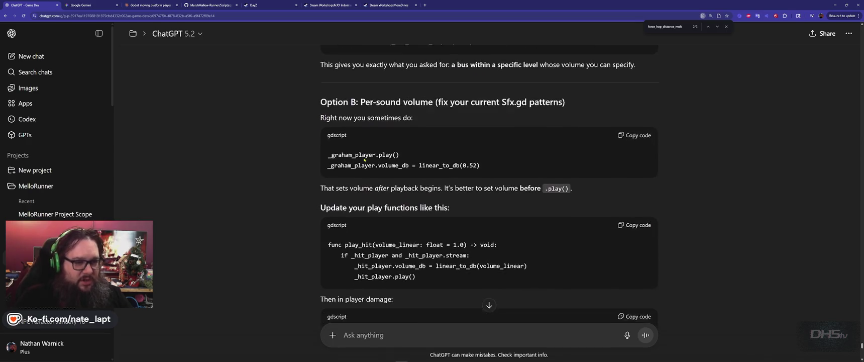
{"action": "key", "text": "alt+Tab"}
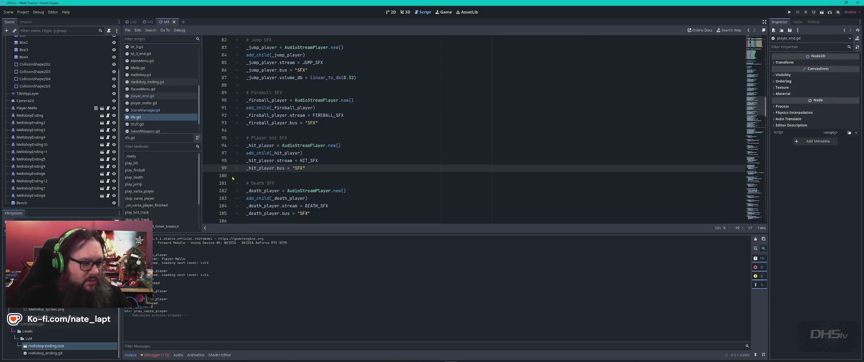
Search sfx.gd for _hit_player to reach play_hit on line 135, and copy ChatGPT's volume_db line
{"action": "double_click", "coordinate": [261, 160]}
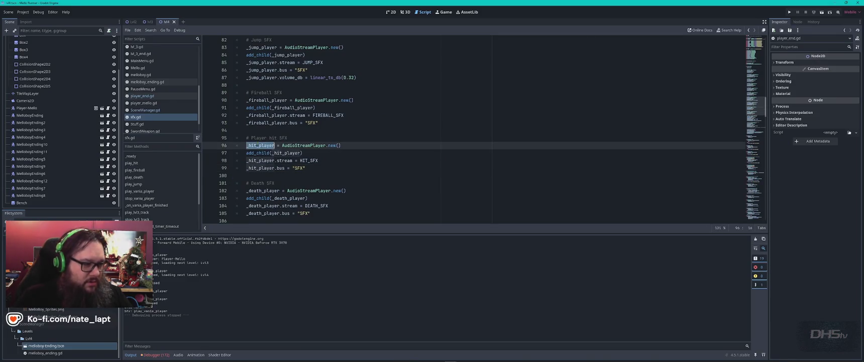
{"action": "key", "text": "ctrl+f"}
{"action": "key", "text": "Return"}
{"action": "key", "text": "Return"}
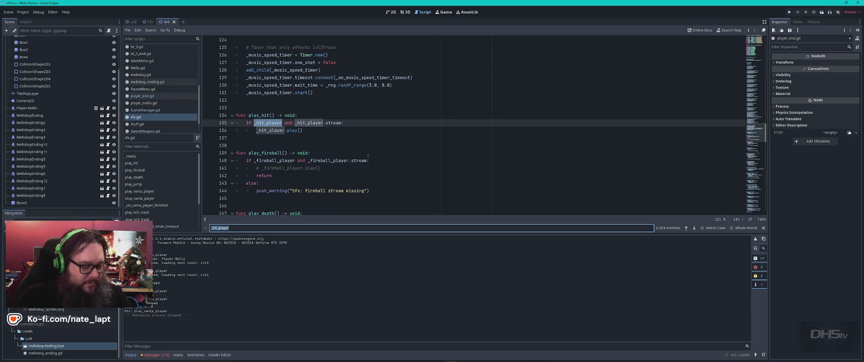
{"action": "key", "text": "alt+Tab"}
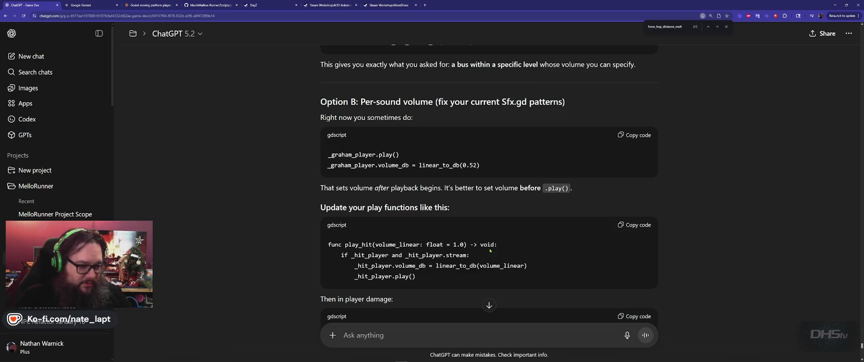
{"action": "scroll", "coordinate": [490, 249], "scroll_direction": "down", "scroll_amount": 3}
{"action": "key", "text": "alt+Tab"}
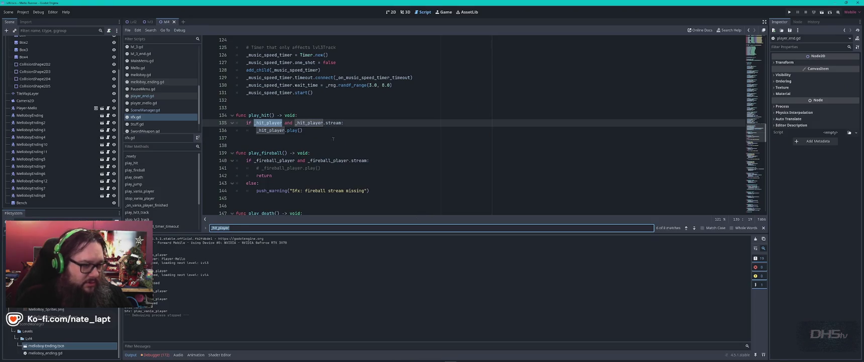
{"action": "key", "text": "alt+Tab"}
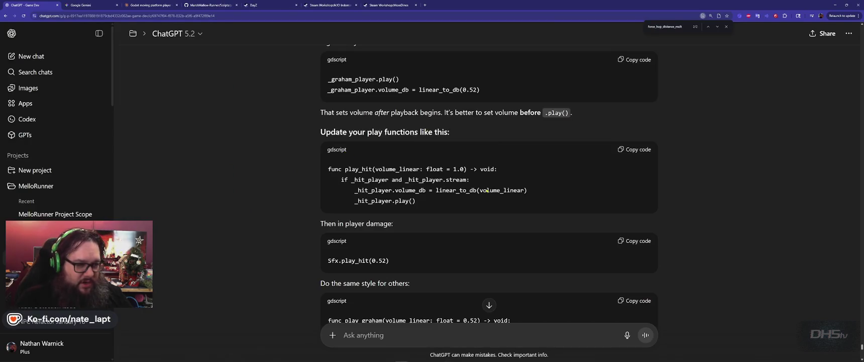
{"action": "key", "text": "alt+Tab"}
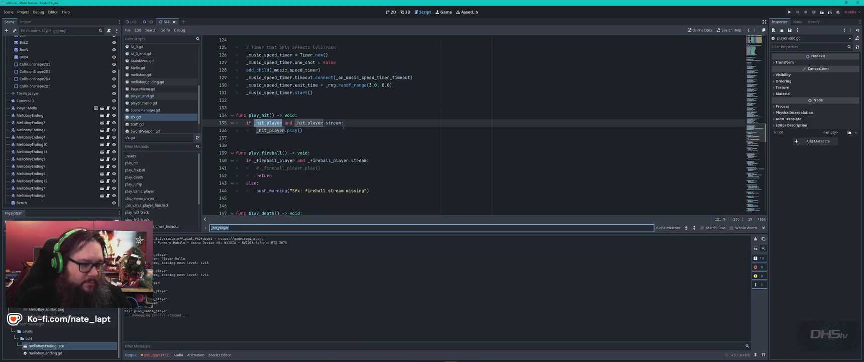
{"action": "key", "text": "alt+Tab"}
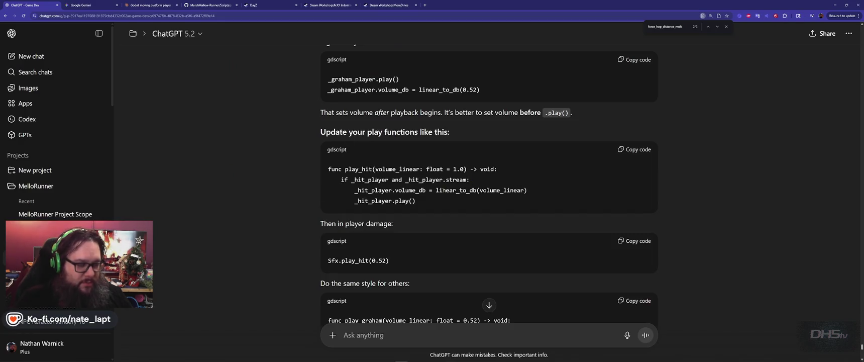
{"action": "key", "text": "alt+Tab"}
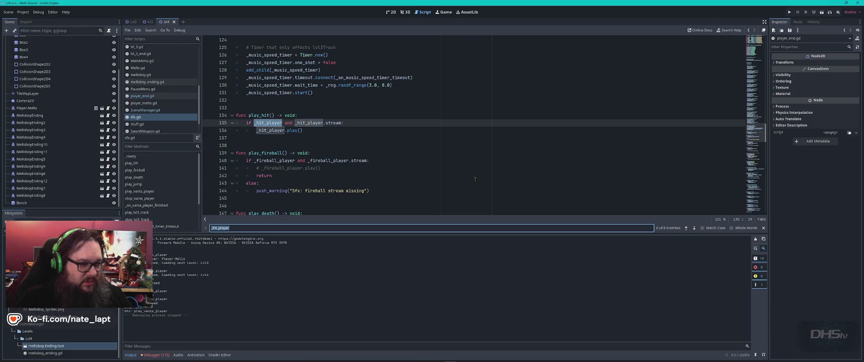
{"action": "key", "text": "alt+Tab"}
{"action": "left_click_drag", "start_coordinate": [475, 181], "coordinate": [551, 193]}
{"action": "key", "text": "ctrl+c"}
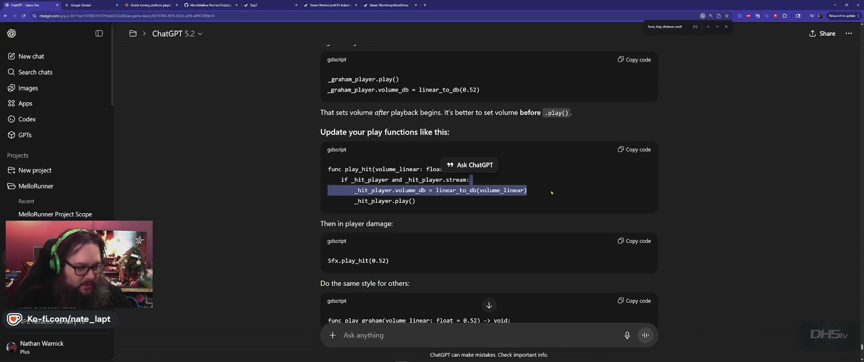
{"action": "key", "text": "alt+Tab"}
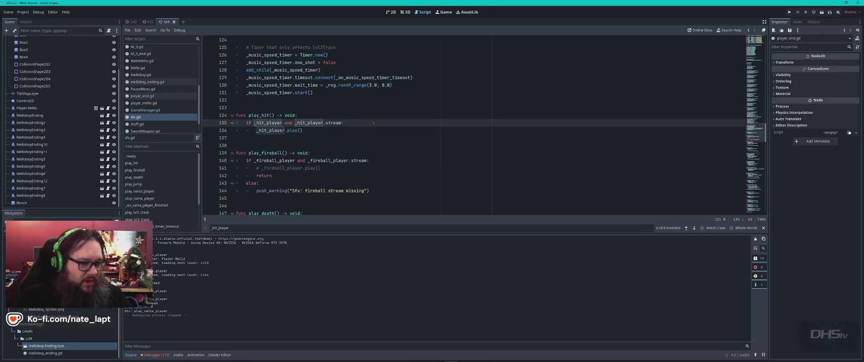
Paste '_hit_player.volume_db = linear_to_db(volume_linear)' into play_hit before play()
{"action": "key", "text": "ctrl+v"}
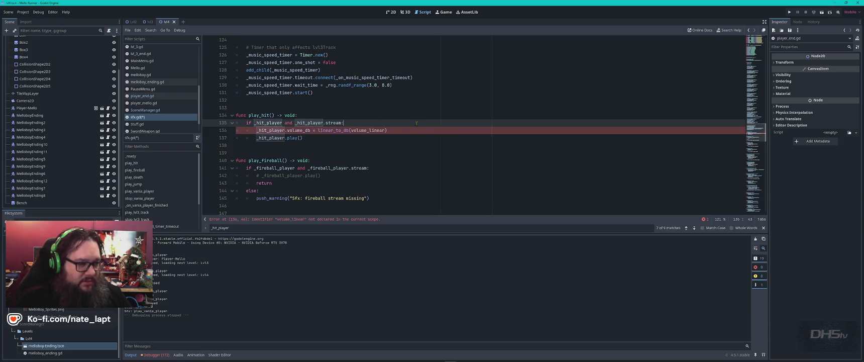
{"action": "key", "text": "alt+Tab"}
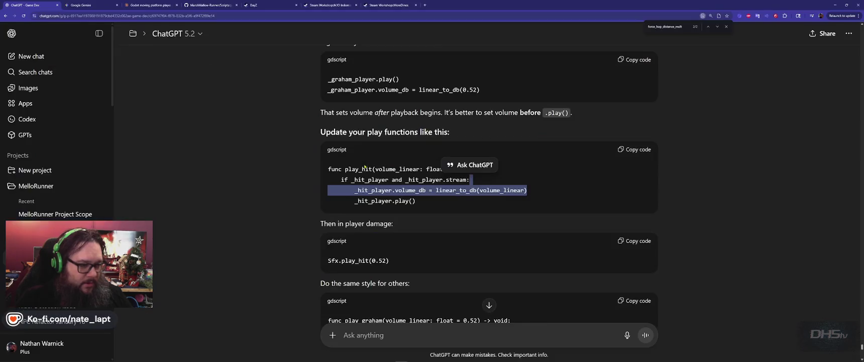
{"action": "scroll", "coordinate": [280, 211], "scroll_direction": "up", "scroll_amount": 1}
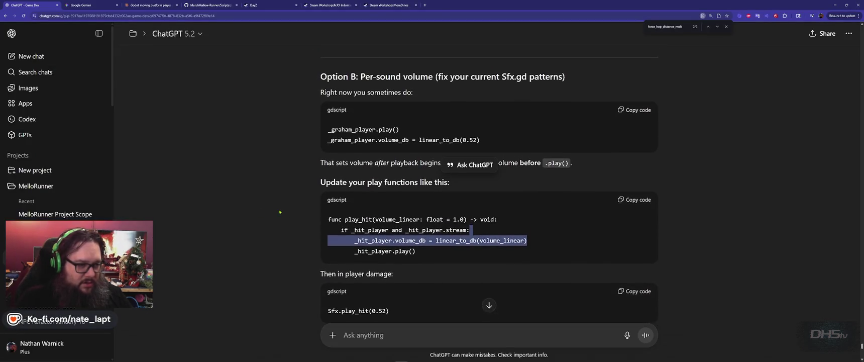
{"action": "scroll", "coordinate": [280, 212], "scroll_direction": "down", "scroll_amount": 1}
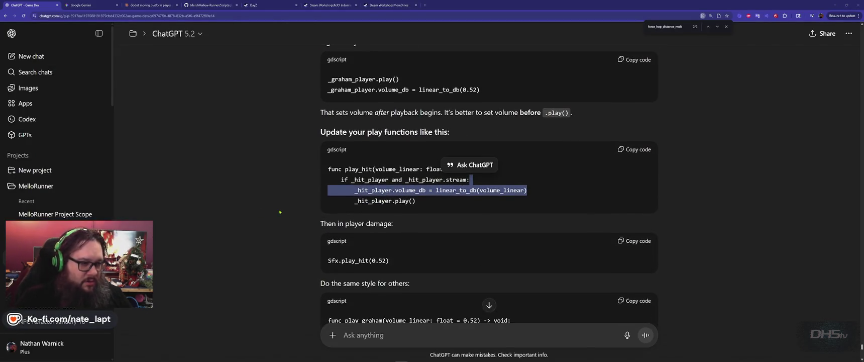
{"action": "key", "text": "alt+Tab"}
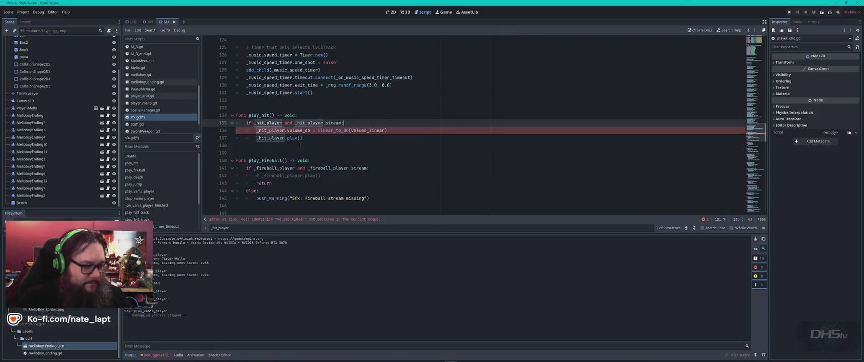
{"action": "key", "text": "alt+Tab"}
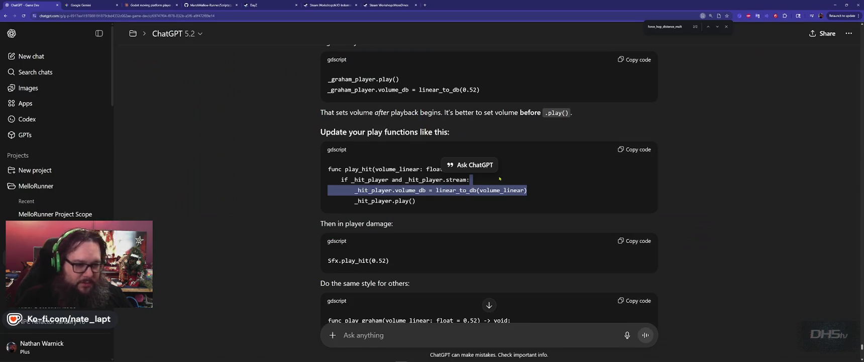
{"action": "left_click", "coordinate": [470, 179]}
{"action": "scroll", "coordinate": [460, 151], "scroll_direction": "up", "scroll_amount": 5}
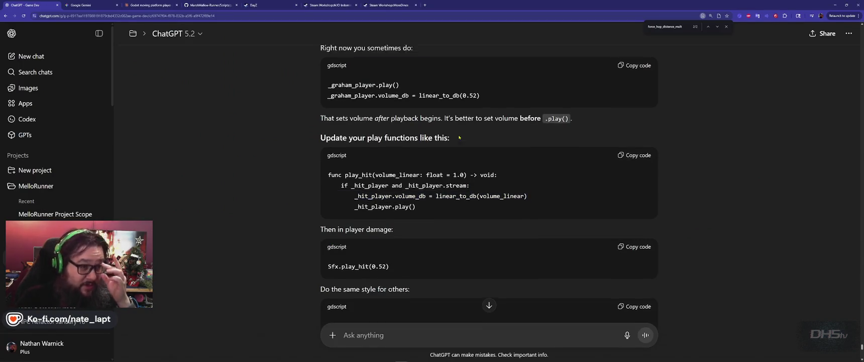
{"action": "scroll", "coordinate": [459, 135], "scroll_direction": "down", "scroll_amount": 10}
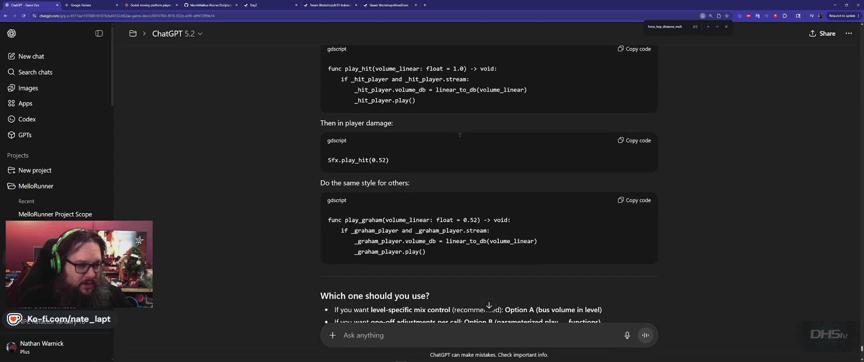
{"action": "scroll", "coordinate": [460, 137], "scroll_direction": "down", "scroll_amount": 3}
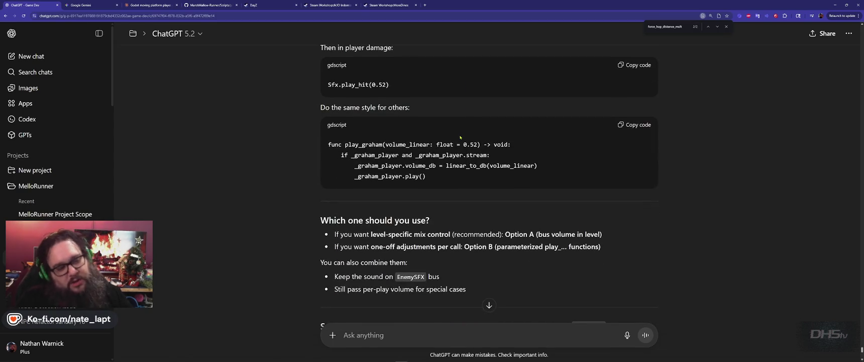
{"action": "scroll", "coordinate": [461, 137], "scroll_direction": "up", "scroll_amount": 10}
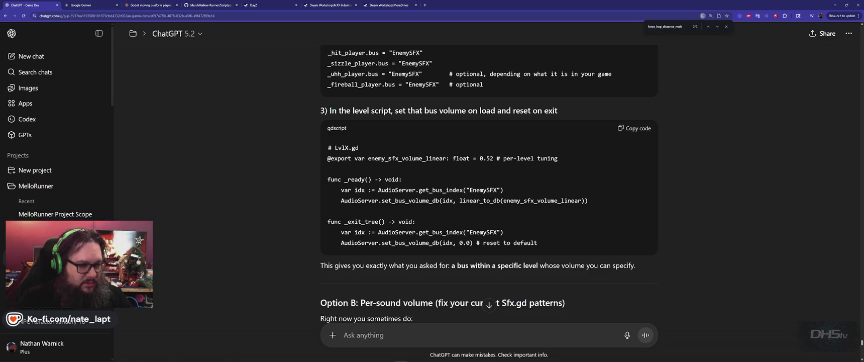
{"action": "scroll", "coordinate": [431, 162], "scroll_direction": "down", "scroll_amount": 6}
Replace the play_hit signature with 'func play_hit(volume_linear: float = 1.0) -> void:'
{"action": "double_click", "coordinate": [496, 115]}
{"action": "key", "text": "ctrl+f"}
{"action": "scroll", "coordinate": [730, 71], "scroll_direction": "up", "scroll_amount": 1}
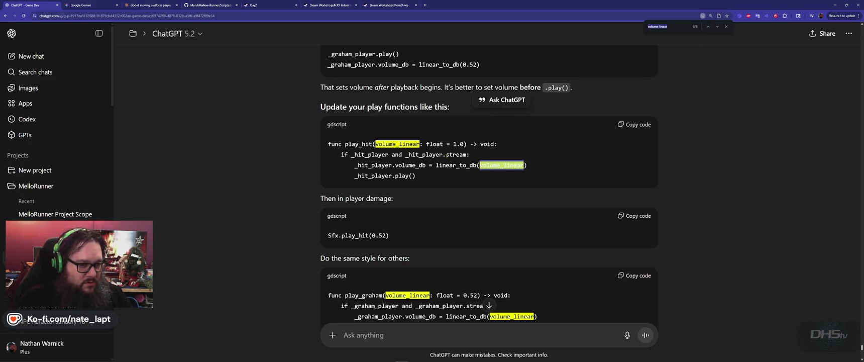
{"action": "key", "text": "alt+Tab"}
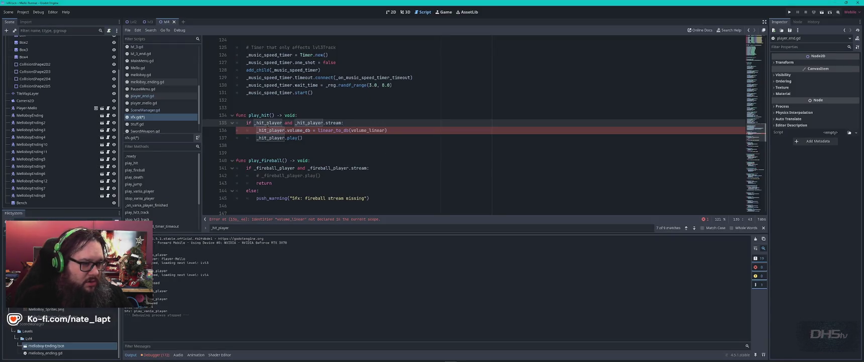
{"action": "key", "text": "alt+Tab"}
{"action": "left_click_drag", "start_coordinate": [376, 144], "coordinate": [465, 144]}
{"action": "key", "text": "alt+Tab"}
{"action": "left_click_drag", "start_coordinate": [235, 115], "coordinate": [298, 115]}
{"action": "type", "text": "func play_hit(volume_linear: float = 1.0) -> void:"}
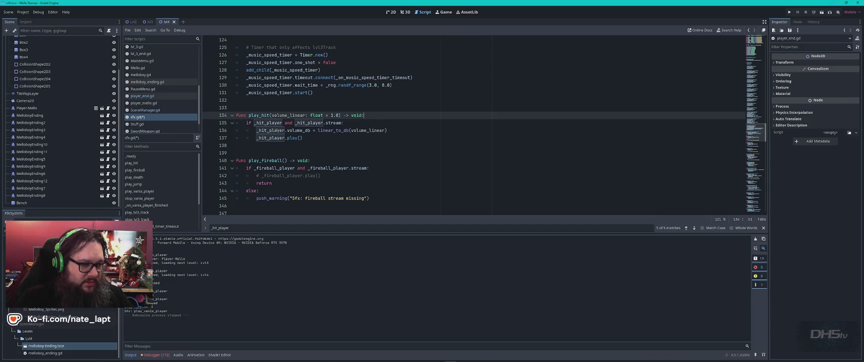
{"action": "key", "text": "F3"}
{"action": "key", "text": "ctrl+f"}
{"action": "key", "text": "Return"}
{"action": "key", "text": "Return"}
{"action": "key", "text": "Return"}
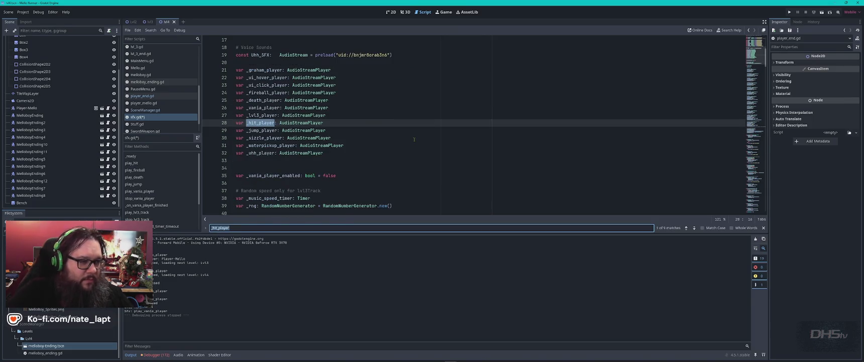
{"action": "key", "text": "Return"}
{"action": "key", "text": "Return"}
{"action": "key", "text": "Return"}
{"action": "key", "text": "Return"}
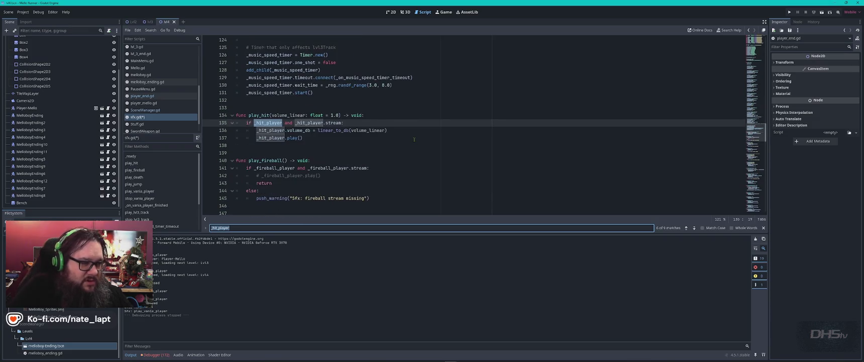
{"action": "key", "text": "Return"}
{"action": "key", "text": "Return"}
{"action": "key", "text": "Return"}
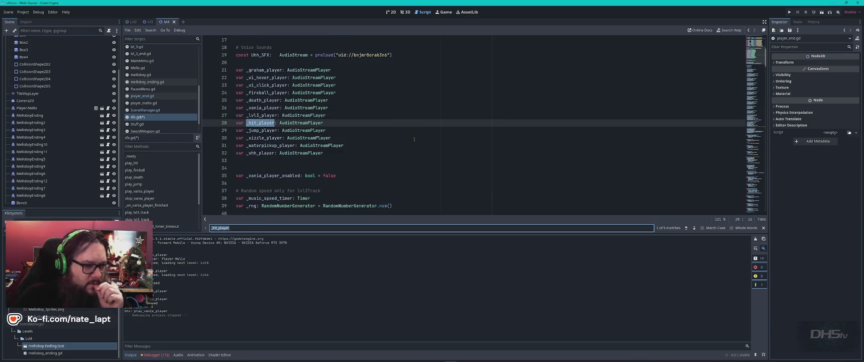
{"action": "key", "text": "Return"}
{"action": "key", "text": "Return"}
{"action": "key", "text": "Return"}
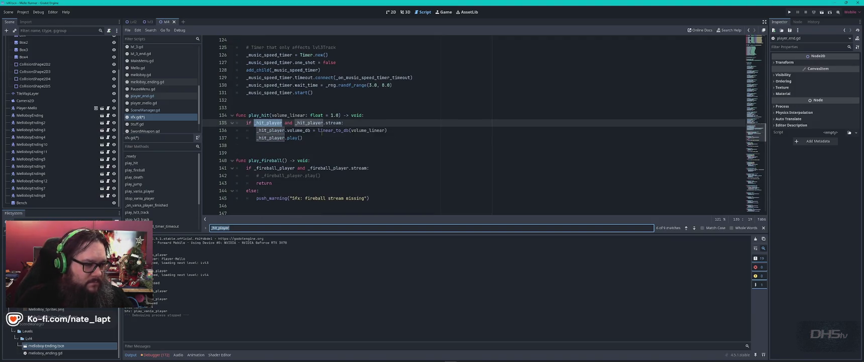
{"action": "mouse_move", "coordinate": [274, 138]}
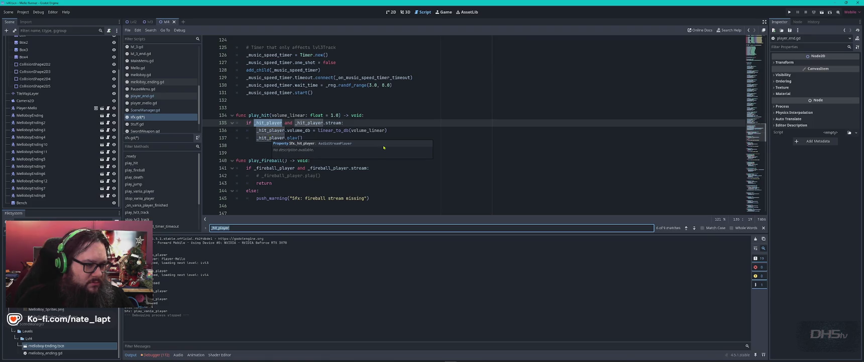
{"action": "key", "text": "Return"}
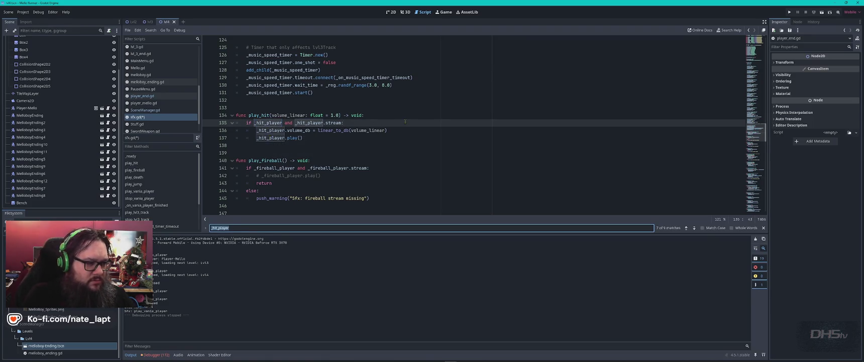
{"action": "type", "text": "hit"}
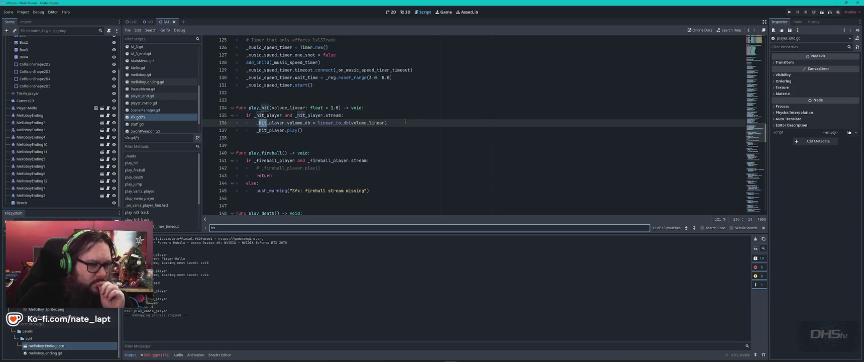
{"action": "key", "text": "Return"}
{"action": "key", "text": "Return"}
{"action": "key", "text": "Return"}
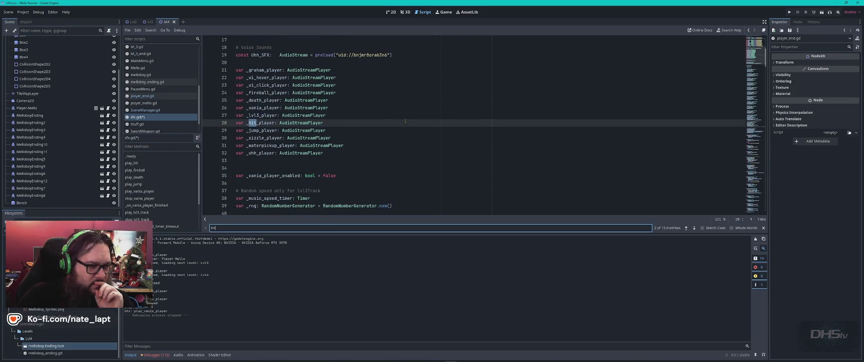
{"action": "key", "text": "Return"}
{"action": "key", "text": "Return"}
{"action": "key", "text": "Return"}
{"action": "key", "text": "Return"}
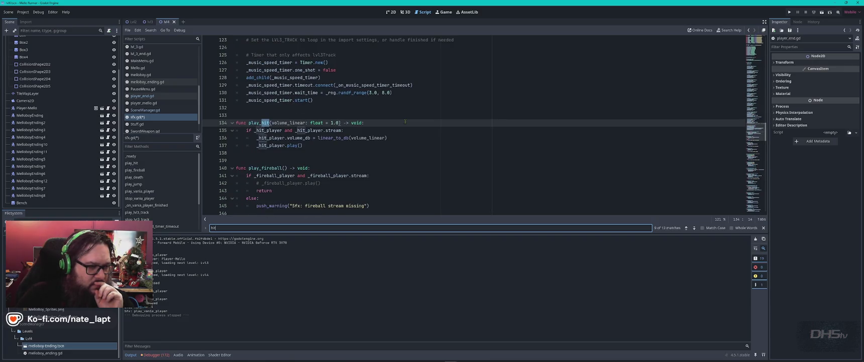
{"action": "key", "text": "Return"}
{"action": "key", "text": "Return"}
{"action": "key", "text": "Return"}
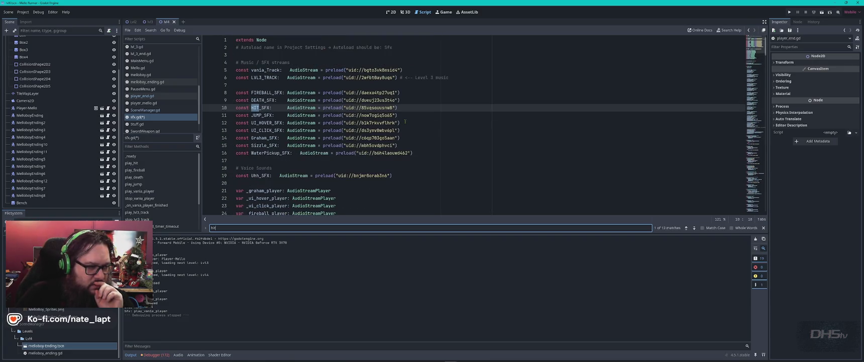
{"action": "key", "text": "Return"}
{"action": "key", "text": "Return"}
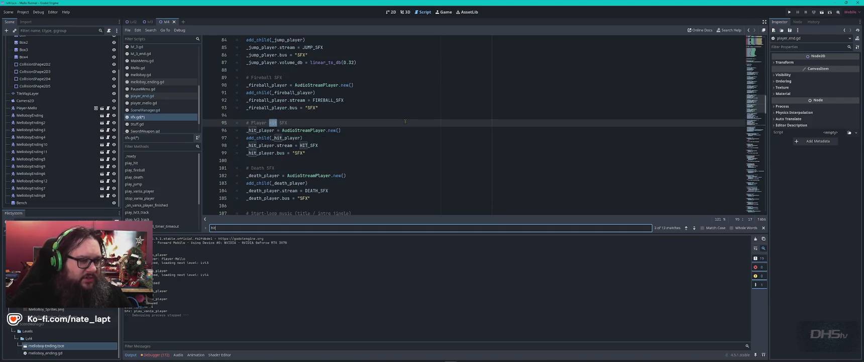
{"action": "key", "text": "Return"}
{"action": "key", "text": "Return"}
{"action": "key", "text": "Return"}
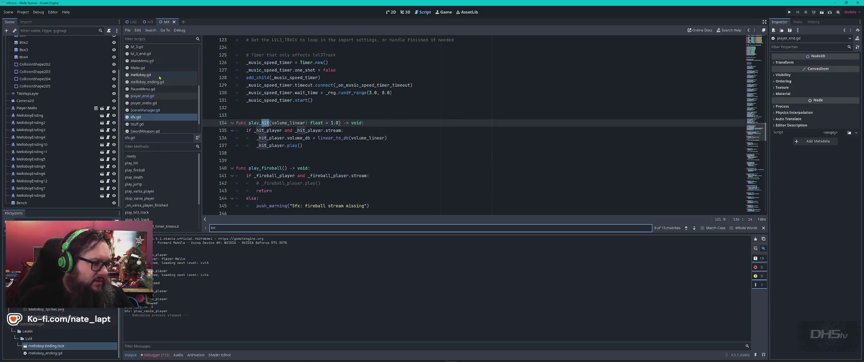
{"action": "left_click", "coordinate": [142, 95]}
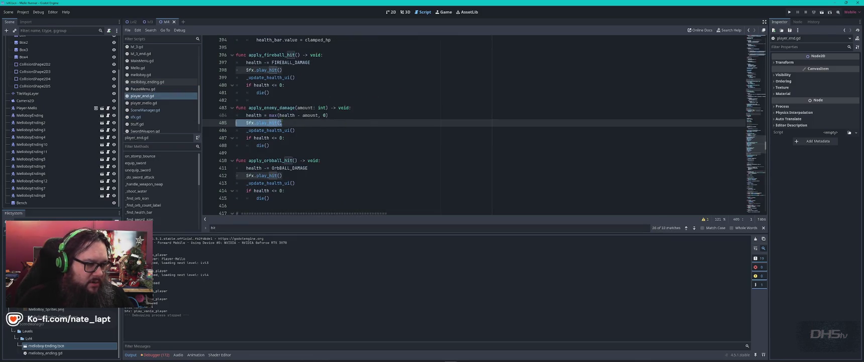
Change player_end.gd's enemy-damage call to play_hit(0.45) and run the game into the level
{"action": "left_click", "coordinate": [283, 123]}
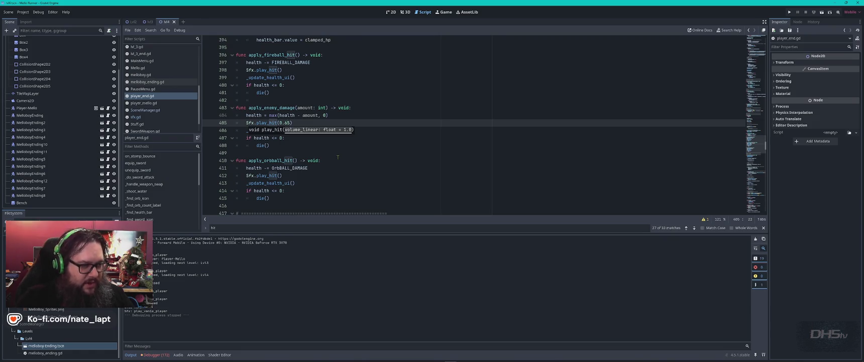
{"action": "key", "text": "F5"}
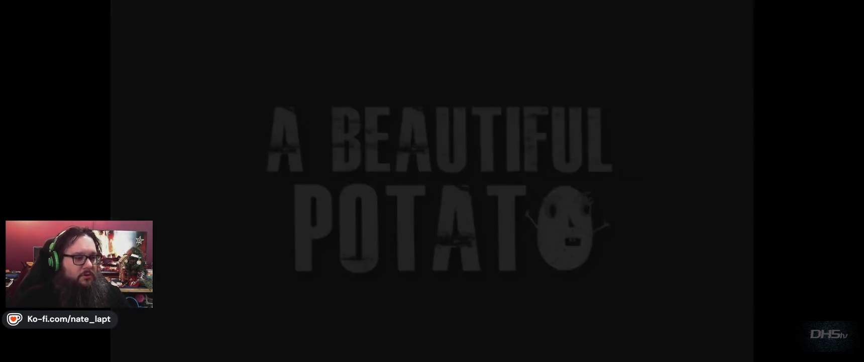
{"action": "key", "text": "Return"}
Walk the player into an enemy to hear the quieter hit, then stop, relaunch and stop the game
{"action": "key", "text": "Right"}
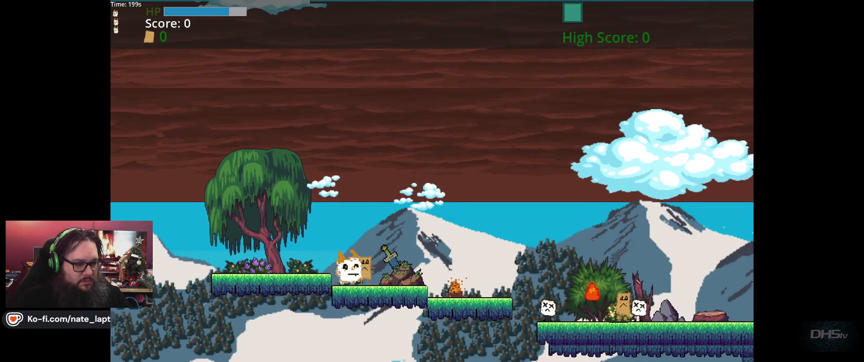
{"action": "key", "text": "F8"}
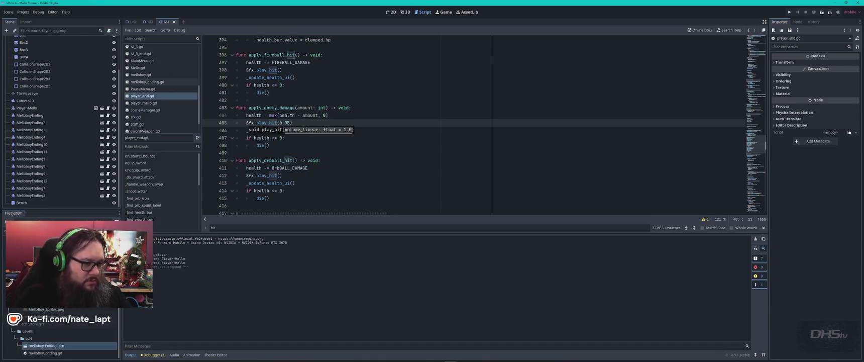
{"action": "key", "text": "alt+Tab"}
{"action": "key", "text": "alt+Tab"}
{"action": "key", "text": "F5"}
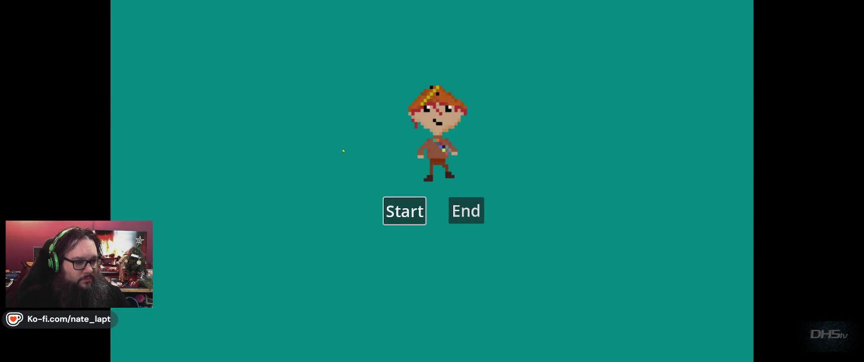
{"action": "key", "text": "Return"}
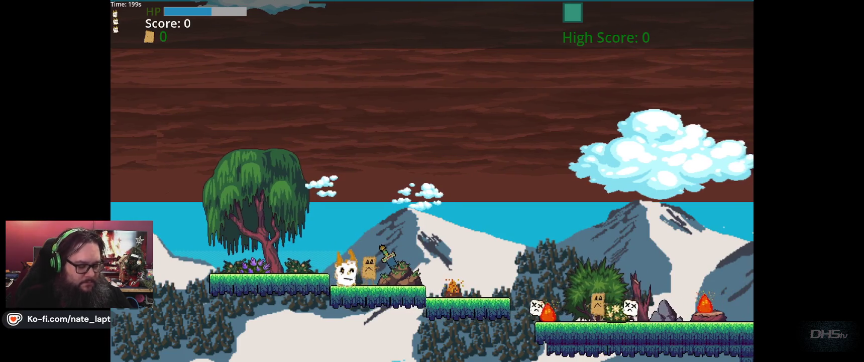
{"action": "key", "text": "F8"}
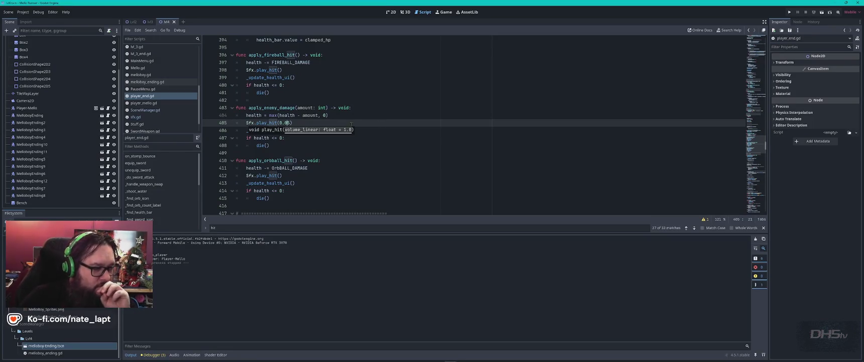
In player_mello.gd, set the enemy-damage call on line 405 to play_hit(0.5) and launch the game
{"action": "left_click", "coordinate": [350, 122]}
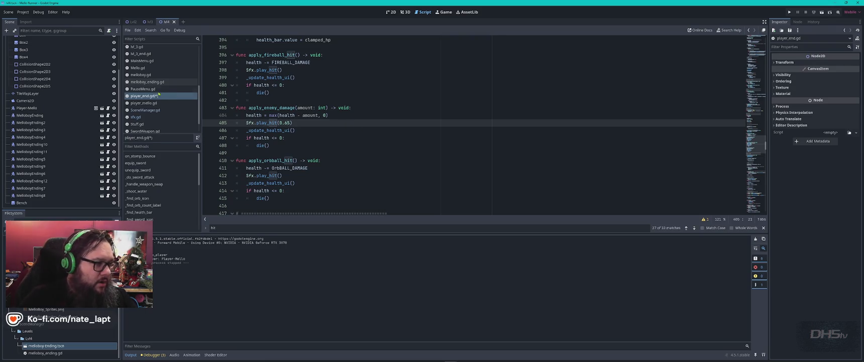
{"action": "scroll", "coordinate": [158, 94], "scroll_direction": "up", "scroll_amount": 3}
{"action": "double_click", "coordinate": [266, 123]}
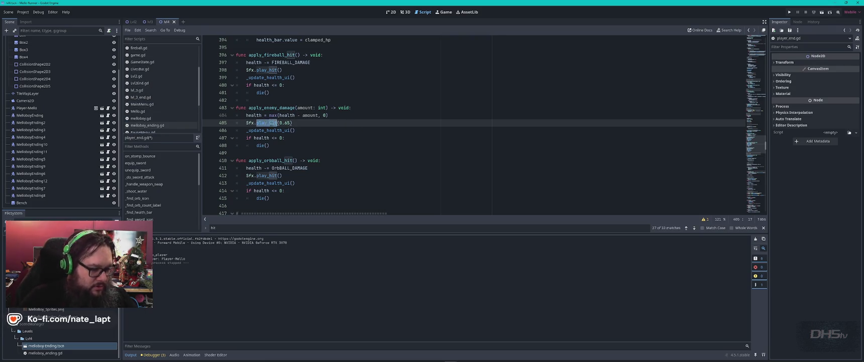
{"action": "scroll", "coordinate": [154, 129], "scroll_direction": "down", "scroll_amount": 3}
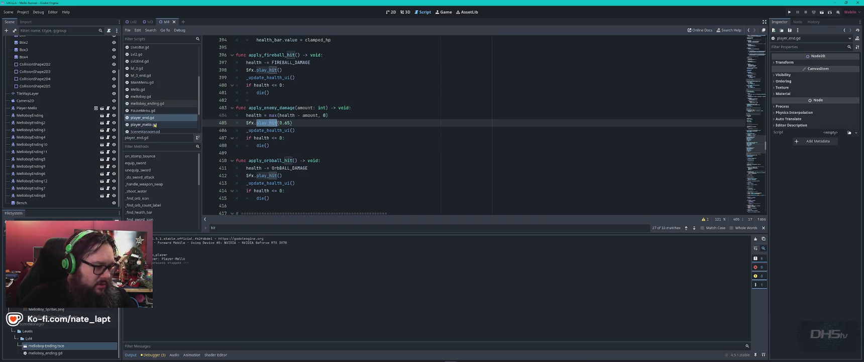
{"action": "left_click", "coordinate": [144, 125]}
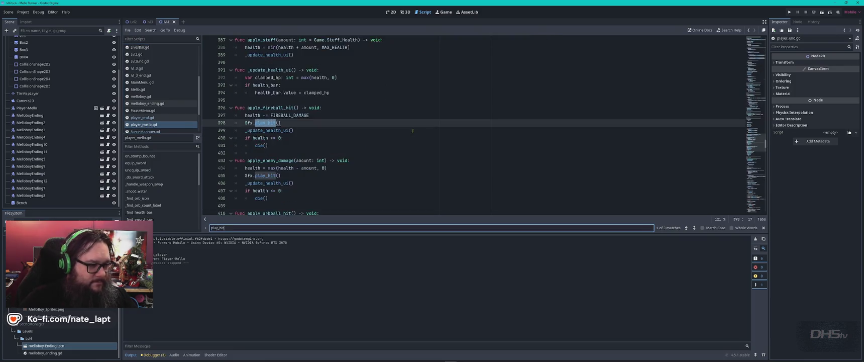
{"action": "key", "text": "Return"}
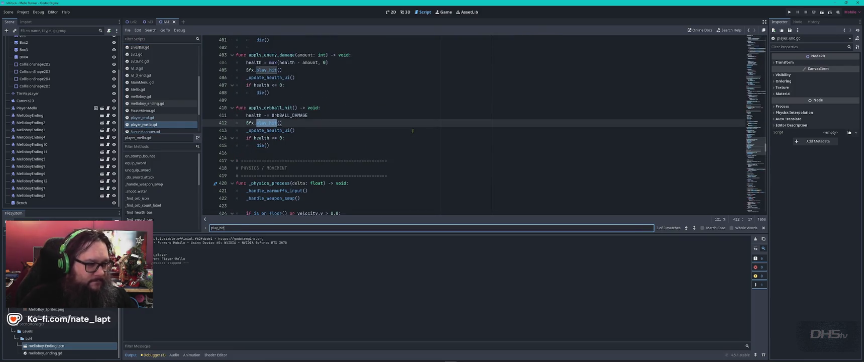
{"action": "key", "text": "Return"}
{"action": "key", "text": "Return"}
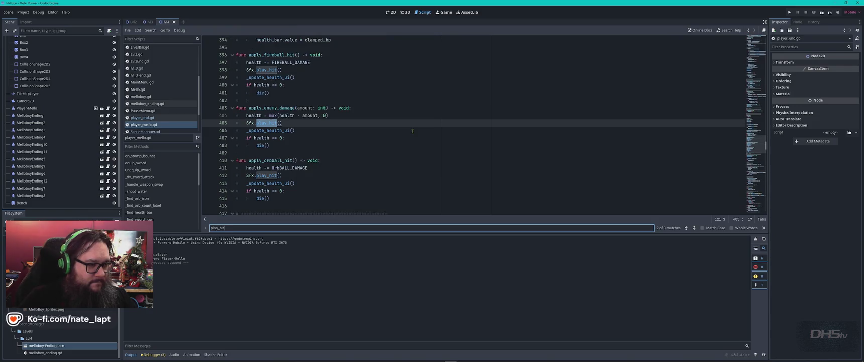
{"action": "left_click", "coordinate": [280, 123]}
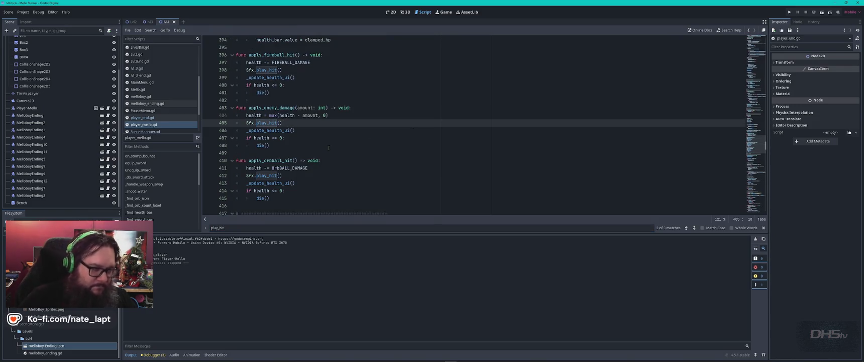
{"action": "type", "text": "0.5"}
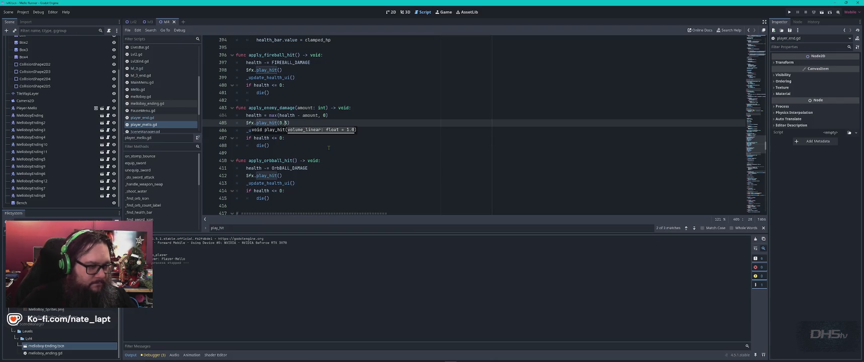
{"action": "key", "text": "F5"}
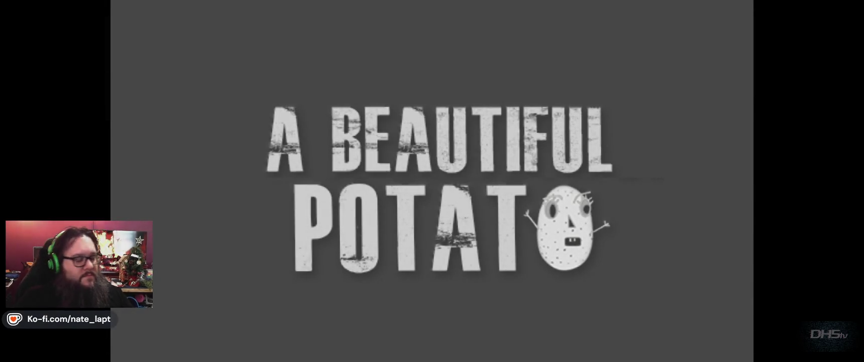
Play the level, attacking an enemy to hear the hit sound, then relaunch and stop the game
{"action": "key", "text": "Return"}
{"action": "key", "text": "Right"}
{"action": "key", "text": "space"}
{"action": "key", "text": "Right"}
{"action": "key", "text": "Right"}
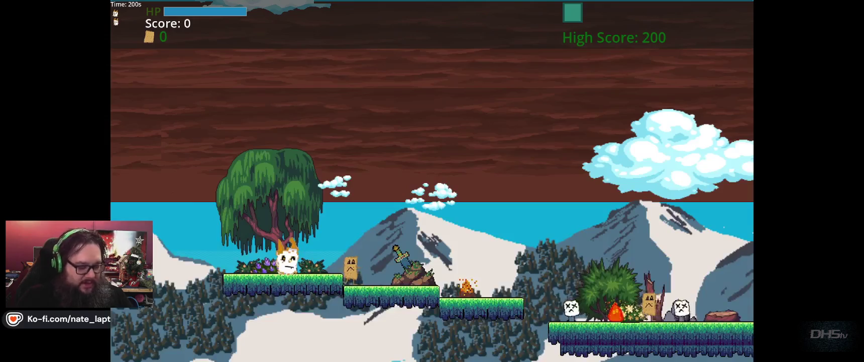
{"action": "key", "text": "F8"}
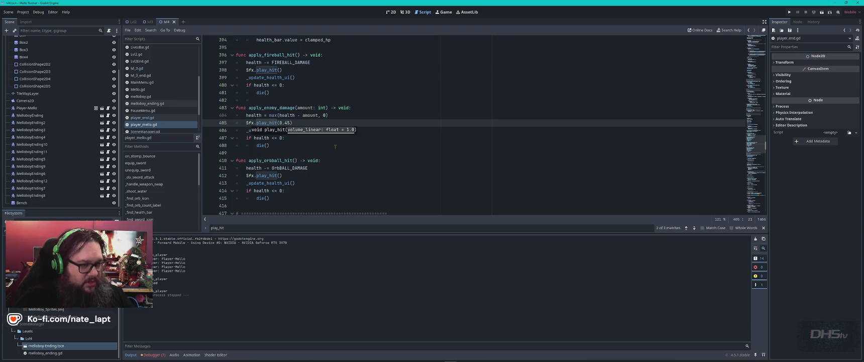
{"action": "key", "text": "F5"}
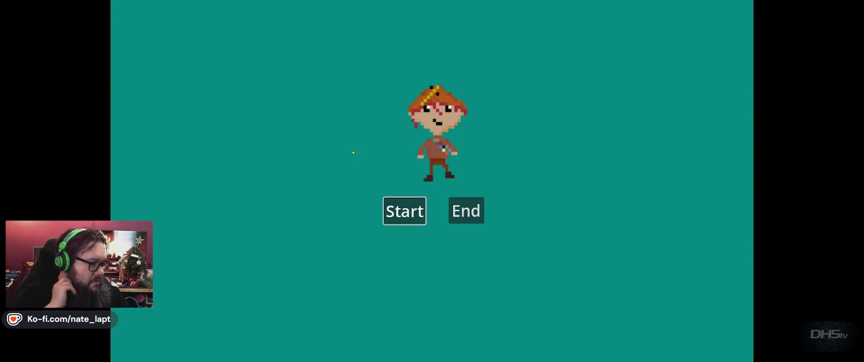
{"action": "left_click", "coordinate": [405, 211]}
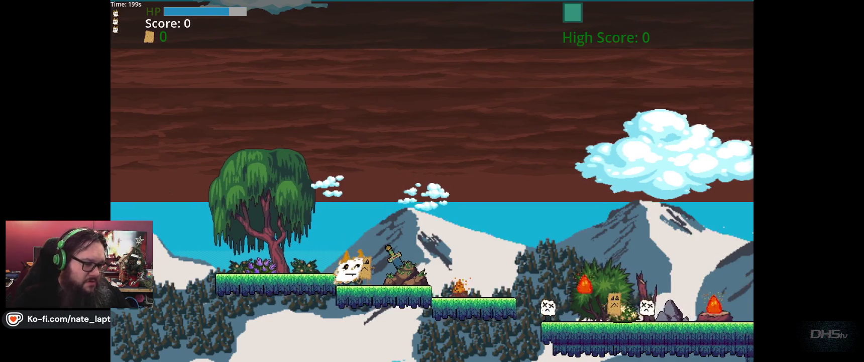
{"action": "key", "text": "F8"}
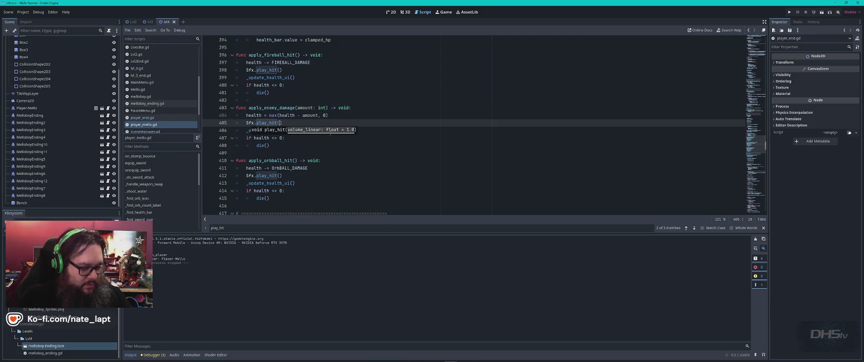
Open sfx.gd at play_hit, with volume_linear defaulting to 0.00, and launch the game
{"action": "left_click", "coordinate": [267, 123], "text": "ctrl"}
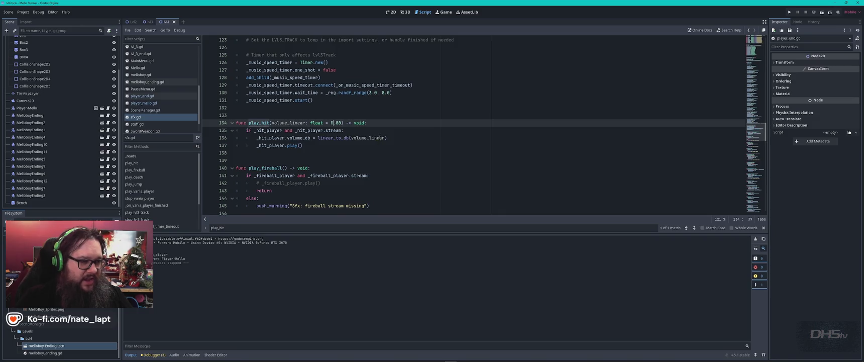
{"action": "key", "text": "F5"}
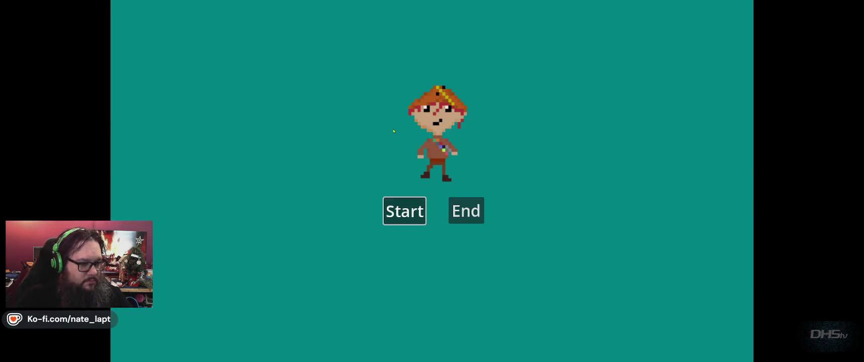
Play the level running, jumping and attacking until game over at score 2370, then stop the game
{"action": "key", "text": "Return"}
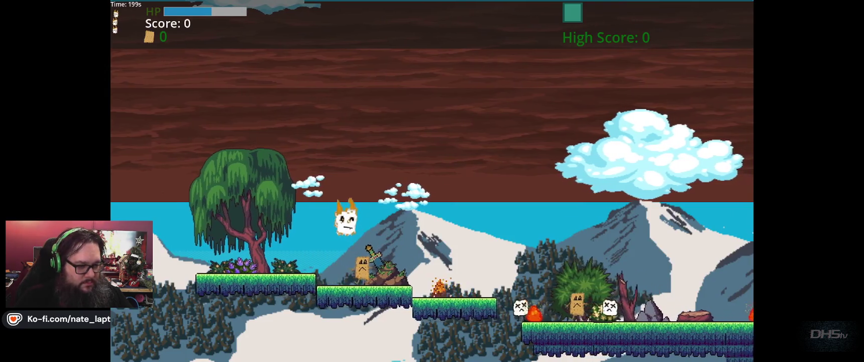
{"action": "key", "text": "Right"}
{"action": "key", "text": "Right"}
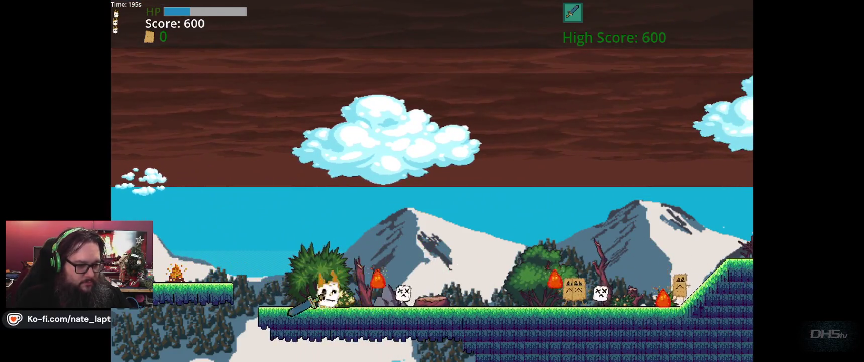
{"action": "key", "text": "Right"}
{"action": "key", "text": "space"}
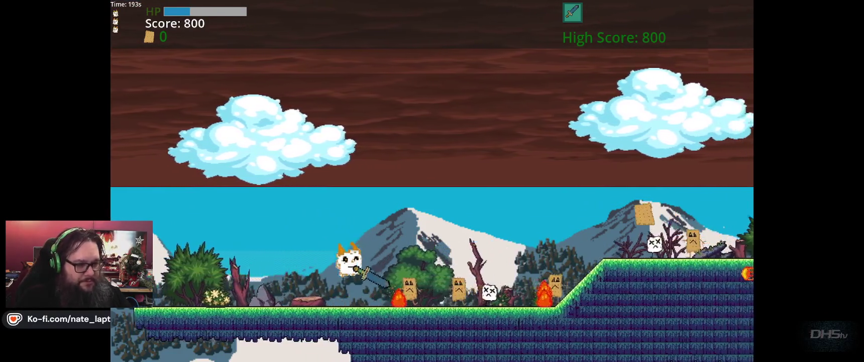
{"action": "key", "text": "Right"}
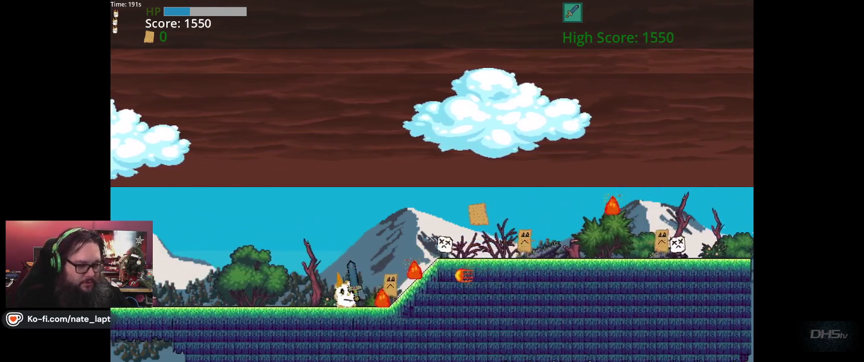
{"action": "key", "text": "space"}
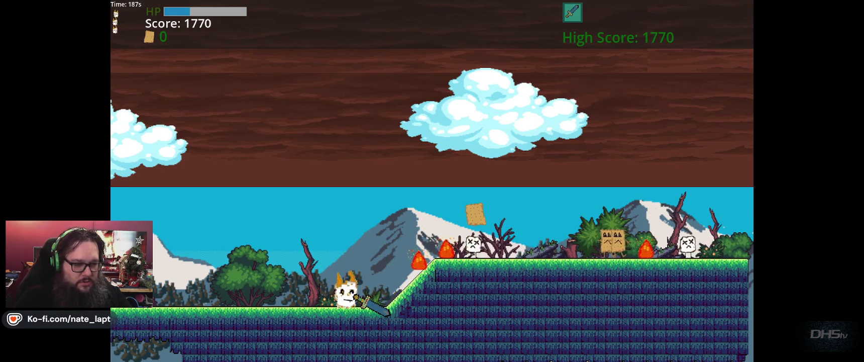
{"action": "key", "text": "Right"}
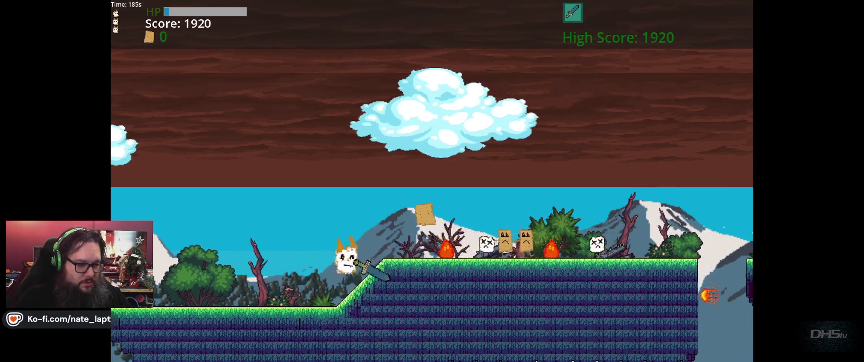
{"action": "key", "text": "Right"}
{"action": "key", "text": "Left"}
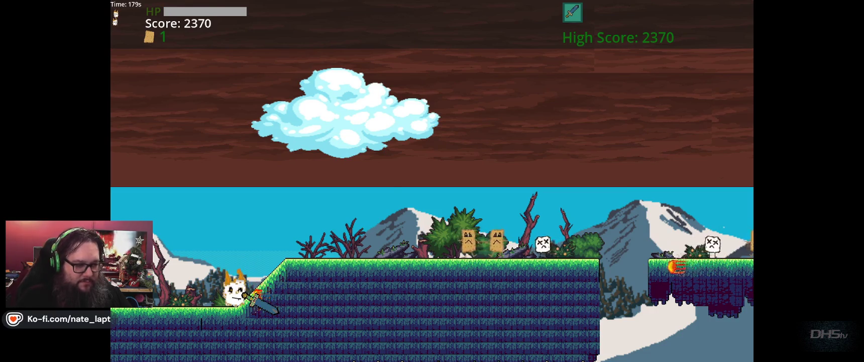
{"action": "key", "text": "F8"}
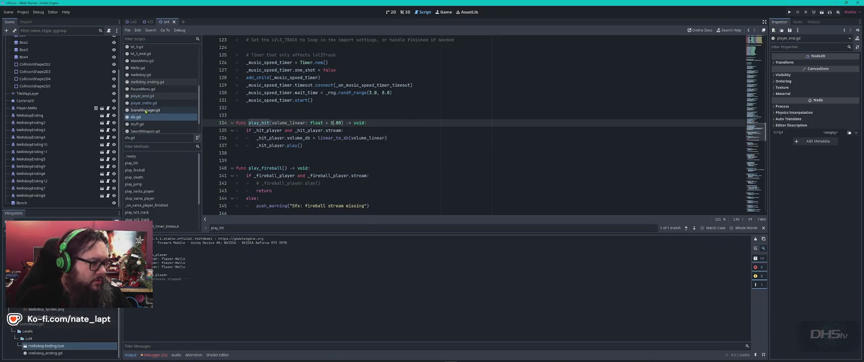
Test-run the game from MainMenu.gd, then open player_end.gd at line 405's play_hit(0.6) call
{"action": "left_click", "coordinate": [143, 62]}
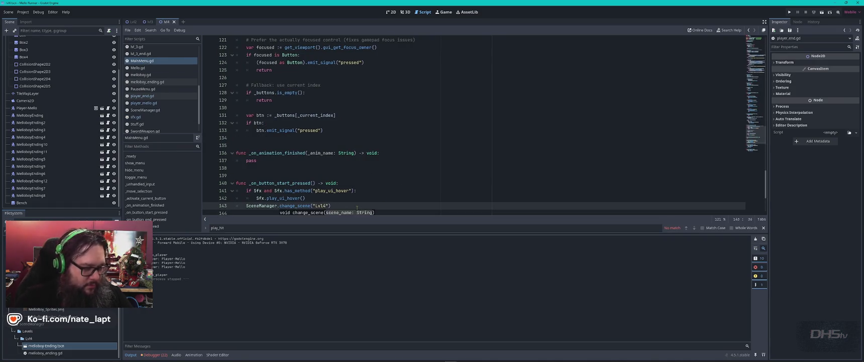
{"action": "key", "text": "F5"}
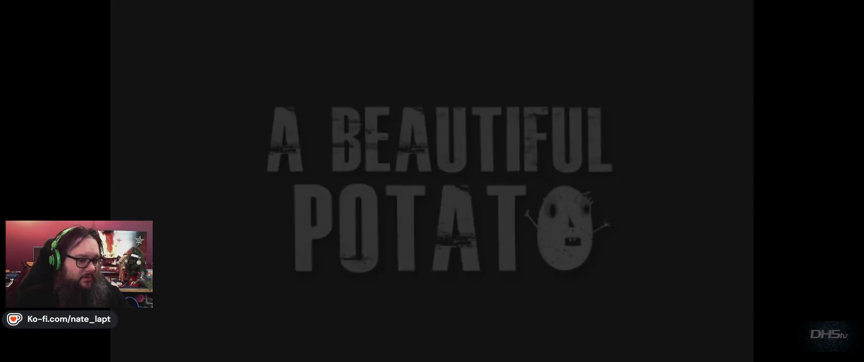
{"action": "key", "text": "Return"}
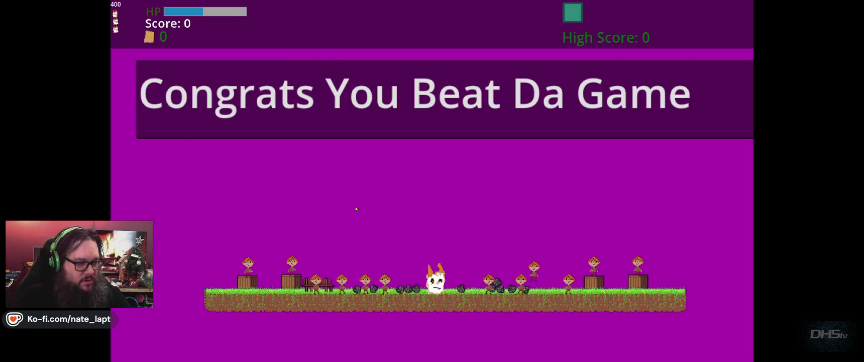
{"action": "key", "text": "F8"}
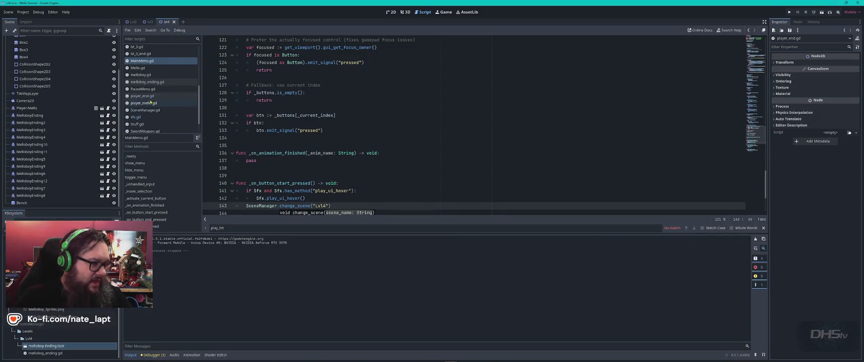
{"action": "left_click", "coordinate": [161, 96]}
{"action": "left_click", "coordinate": [285, 122]}
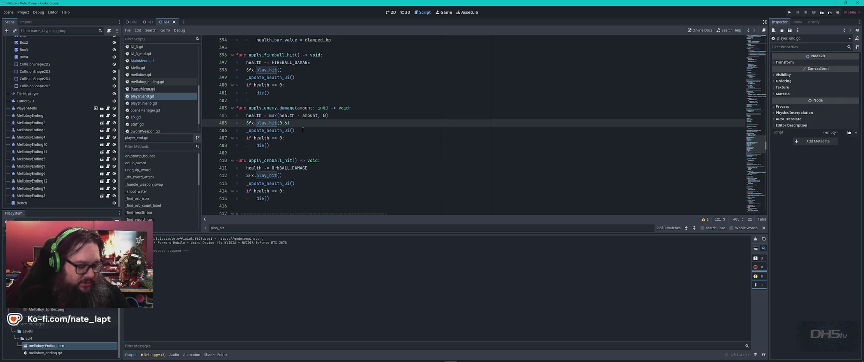
Change the enemy-damage hit call on line 405 to play_hit(0.55) and test-run the ending level
{"action": "type", "text": "55"}
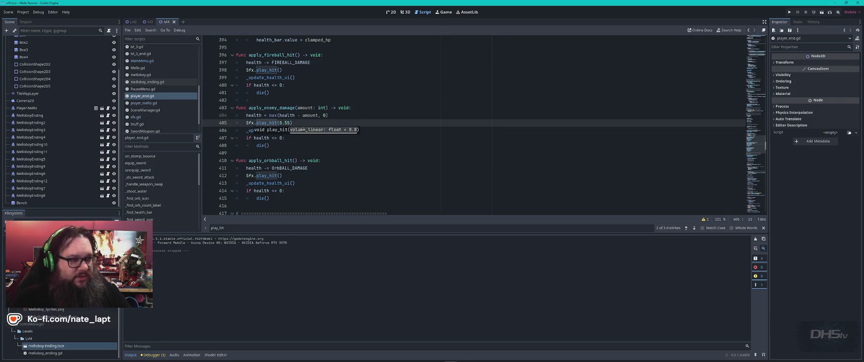
{"action": "key", "text": "F5"}
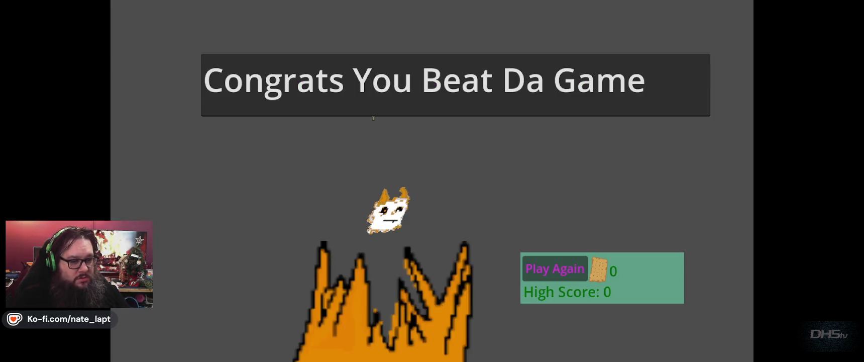
{"action": "key", "text": "F8"}
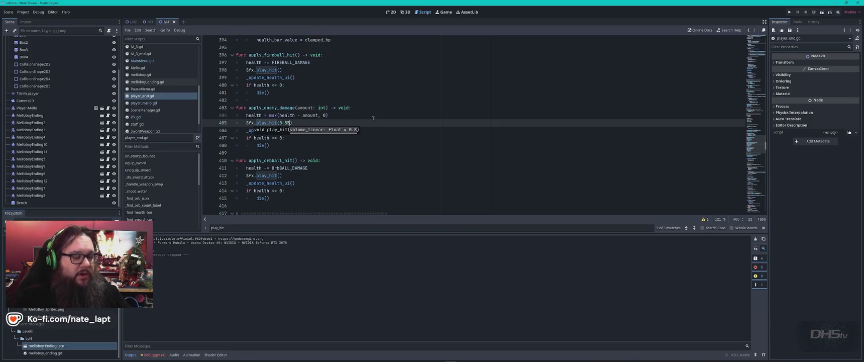
{"action": "left_click", "coordinate": [399, 96]}
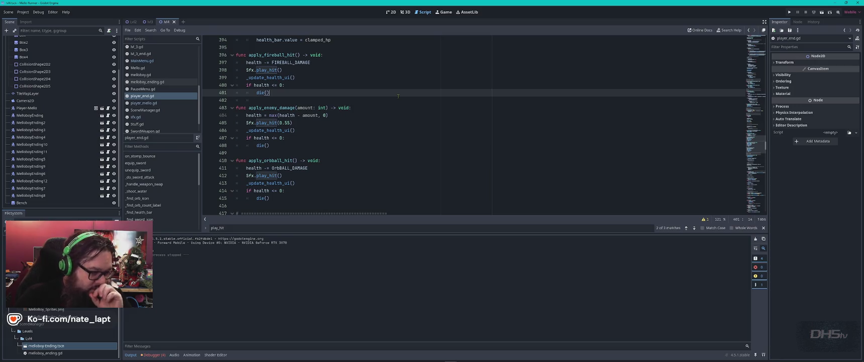
Open the debugger's Errors list and jump to the SceneManager.gd:62 change_scene error
{"action": "left_click", "coordinate": [152, 355]}
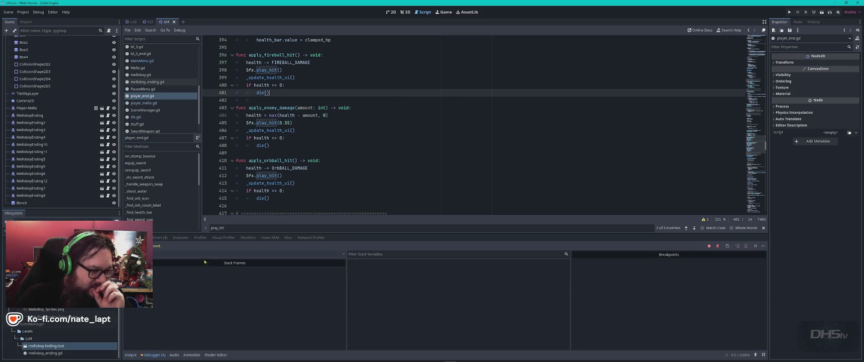
{"action": "left_click", "coordinate": [160, 237]}
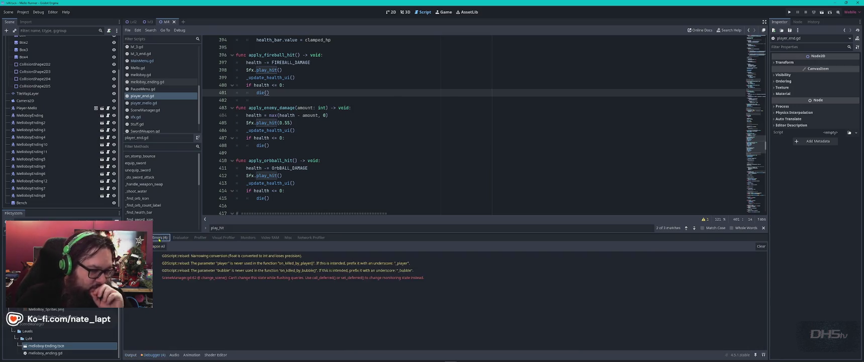
{"action": "left_click", "coordinate": [232, 277]}
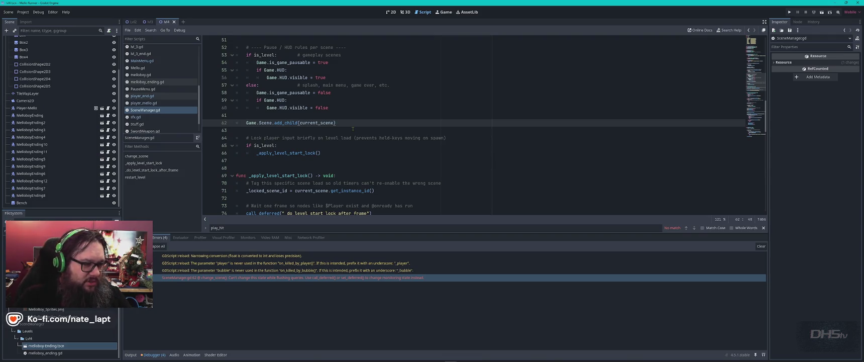
Switch to MainMenu.gd and run the project again up to the splash screen
{"action": "scroll", "coordinate": [353, 130], "scroll_direction": "down", "scroll_amount": 15}
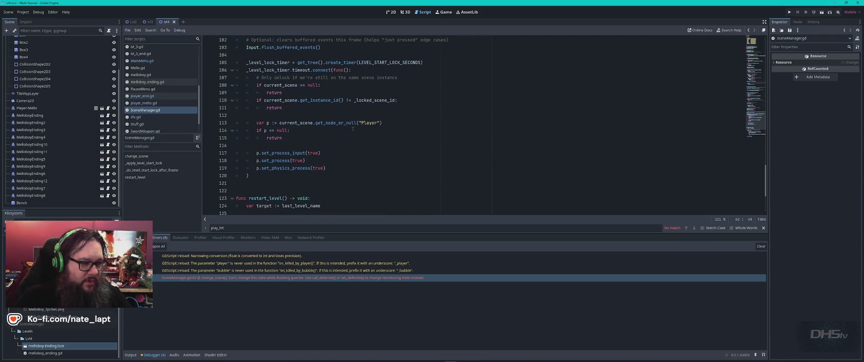
{"action": "left_click", "coordinate": [148, 61]}
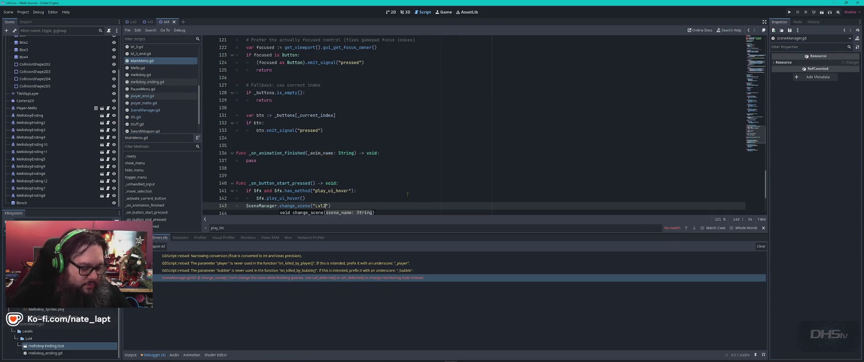
{"action": "key", "text": "F5"}
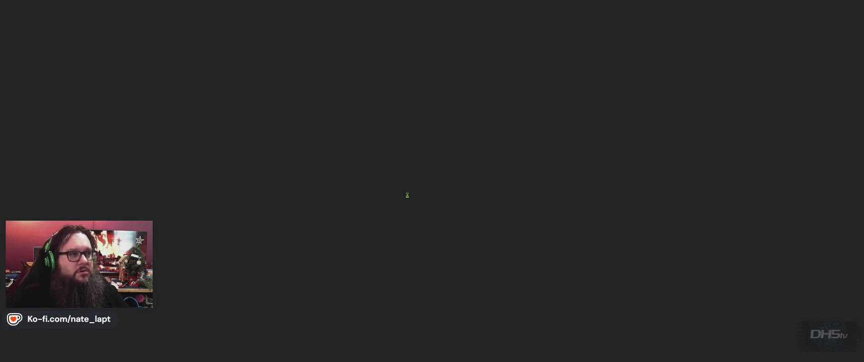
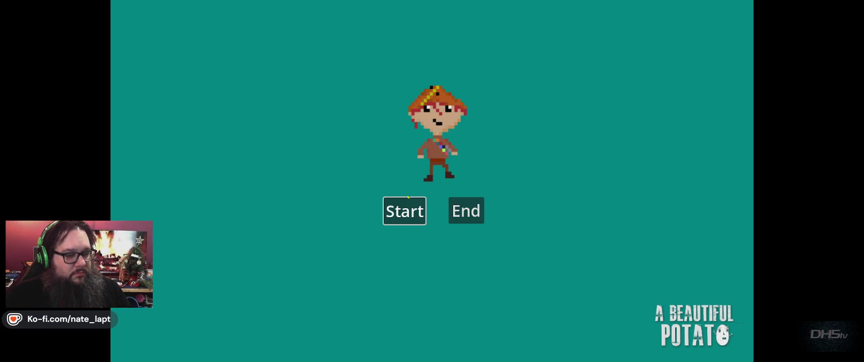
Quit the running main menu game with its End button and bring up the editor's Project menu
{"action": "left_click", "coordinate": [461, 204]}
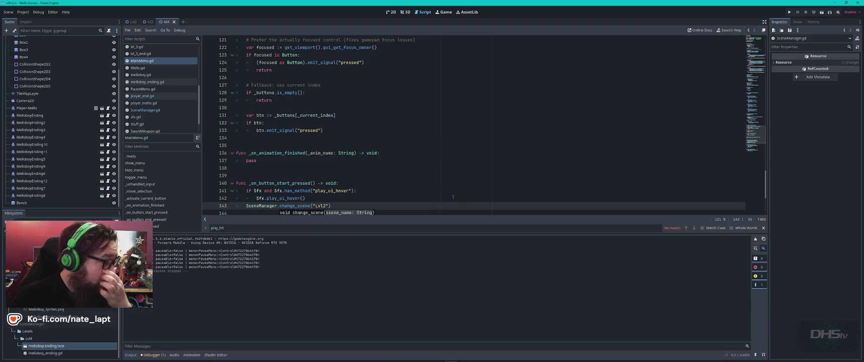
{"action": "left_click", "coordinate": [27, 13]}
Open Project Settings at the Input Map, then move the window up-left and enlarge it
{"action": "left_click", "coordinate": [30, 20]}
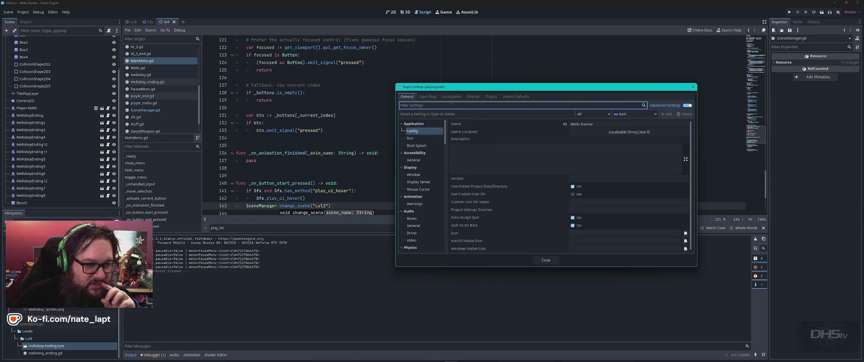
{"action": "left_click", "coordinate": [427, 96]}
{"action": "left_click_drag", "start_coordinate": [499, 90], "coordinate": [374, 79]}
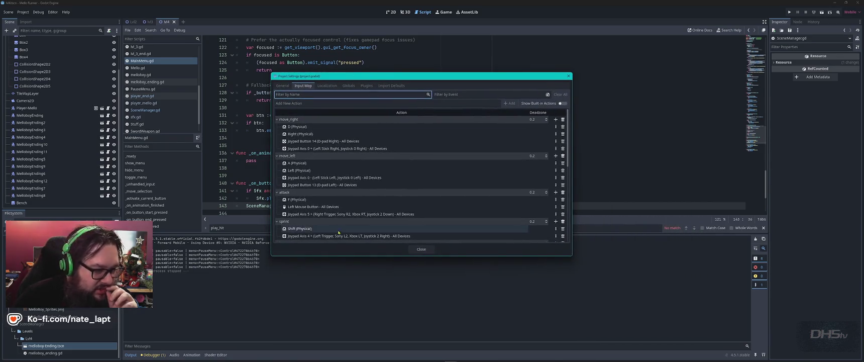
{"action": "left_click_drag", "start_coordinate": [572, 256], "coordinate": [616, 337]}
Show built-in actions, filter by 'esc', and select ui_text_clear_carets_and_selection's Escape binding
{"action": "left_click", "coordinate": [607, 103]}
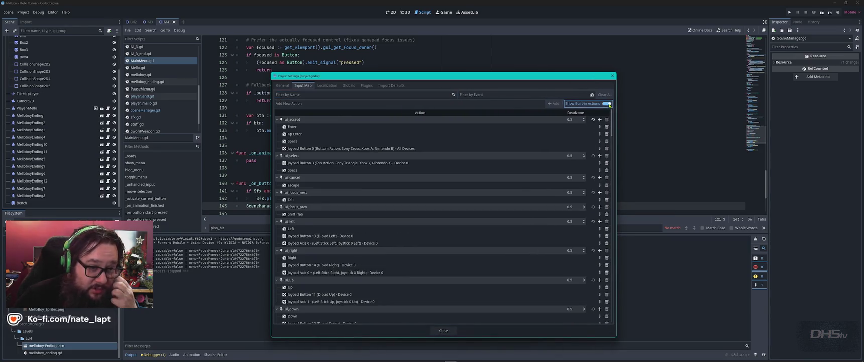
{"action": "left_click", "coordinate": [317, 94]}
{"action": "type", "text": "esc"}
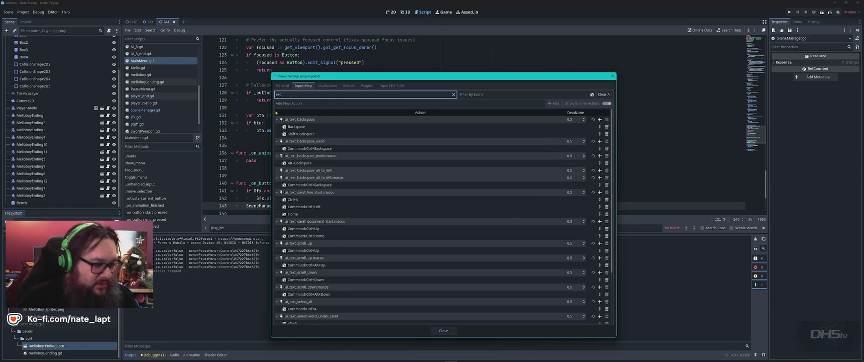
{"action": "scroll", "coordinate": [326, 191], "scroll_direction": "down", "scroll_amount": 3}
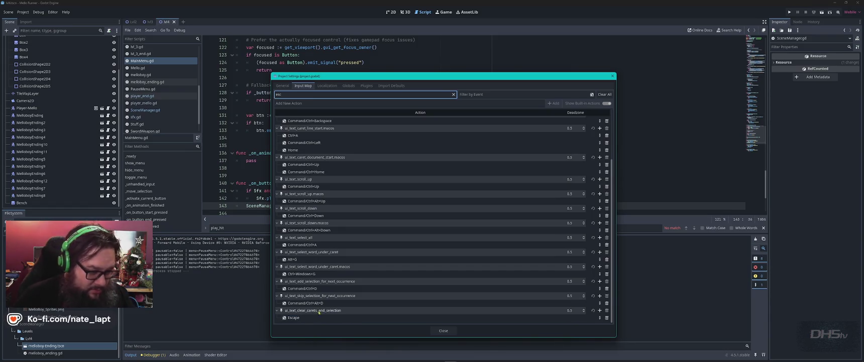
{"action": "left_click", "coordinate": [324, 312]}
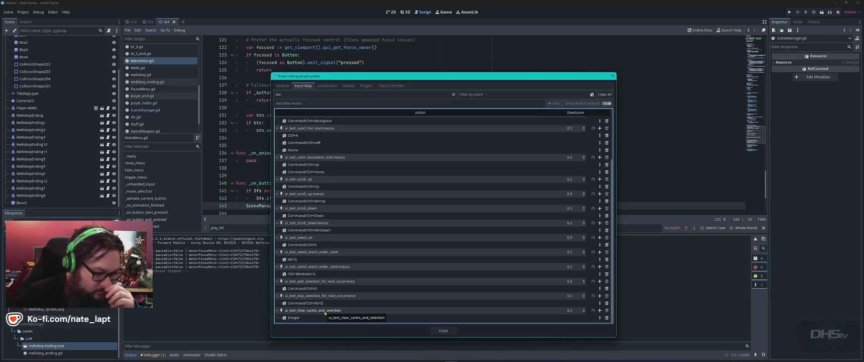
{"action": "left_click", "coordinate": [295, 317]}
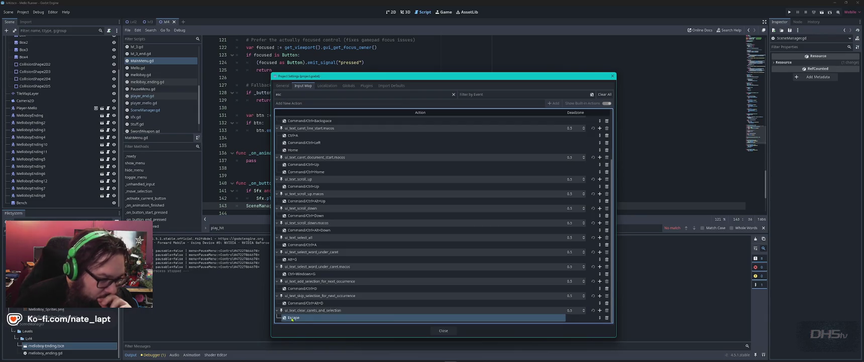
Extend the name filter with 'ape', trim it back, and browse the matching actions
{"action": "left_click", "coordinate": [303, 94]}
{"action": "type", "text": "ape"}
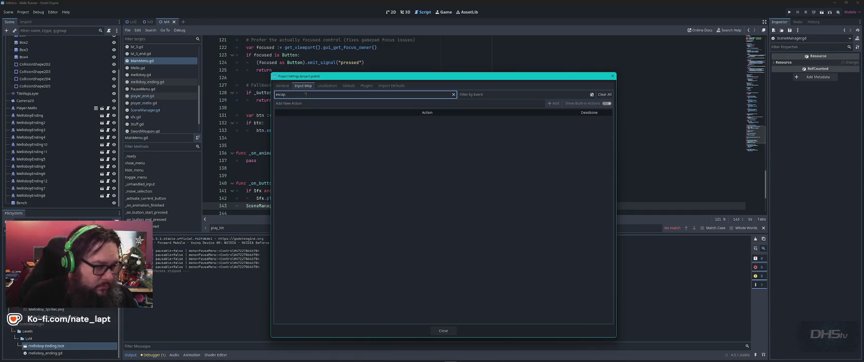
{"action": "key", "text": "BackSpace"}
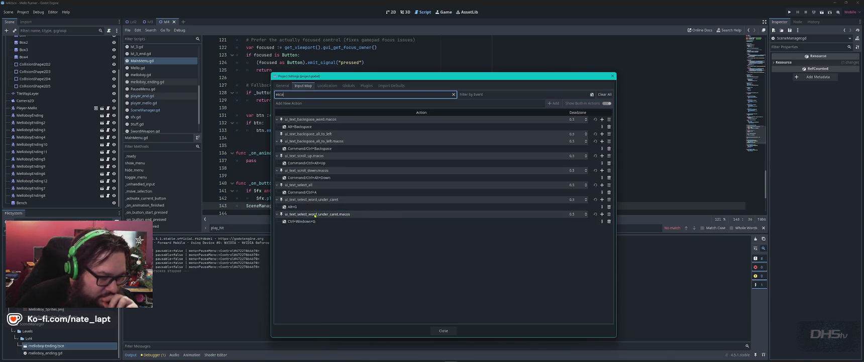
{"action": "left_click", "coordinate": [303, 215]}
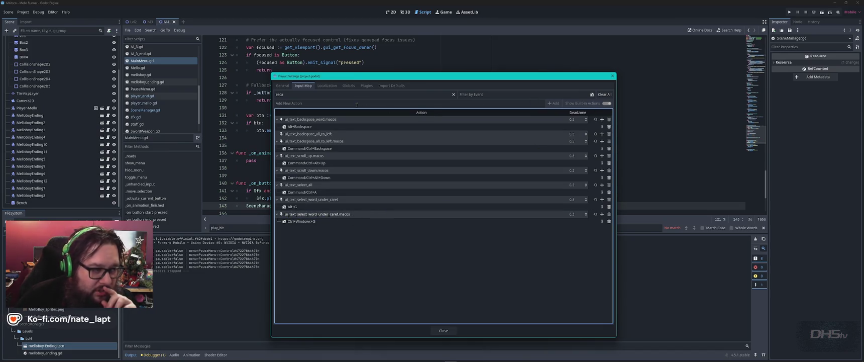
{"action": "left_click", "coordinate": [358, 95]}
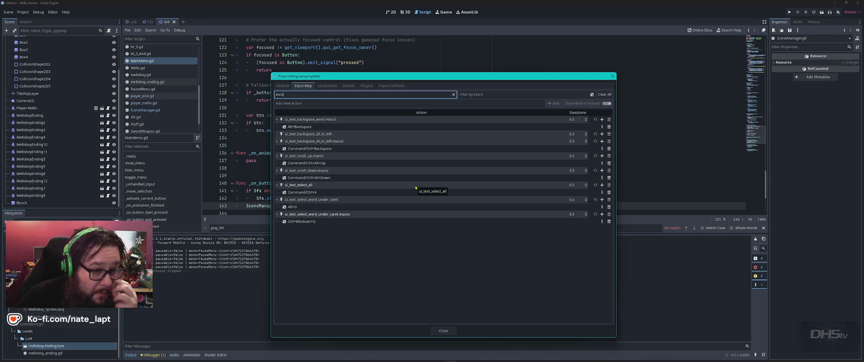
Filter by the Escape event to list ui_cancel, clear-carets and pause, then close Project Settings
{"action": "left_click", "coordinate": [588, 95]}
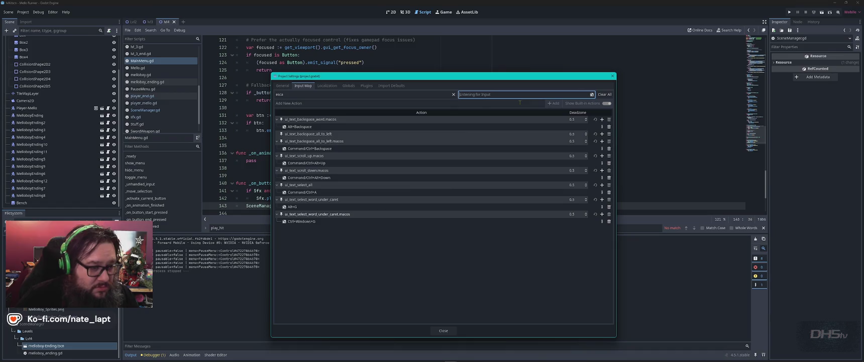
{"action": "key", "text": "Escape"}
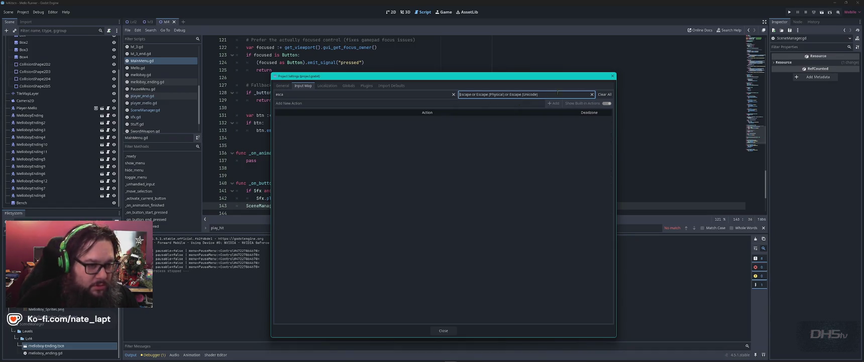
{"action": "left_click", "coordinate": [592, 94]}
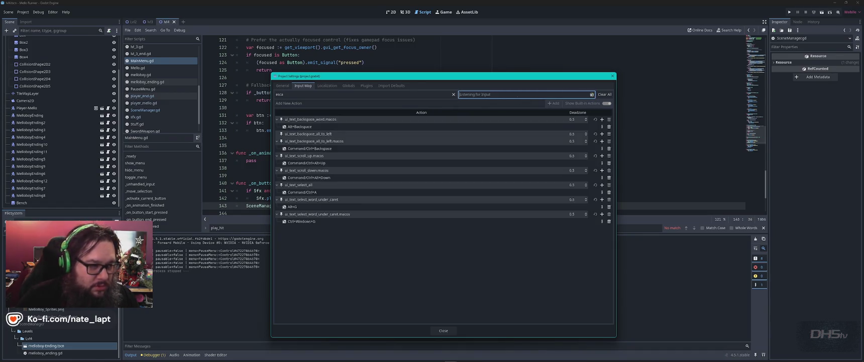
{"action": "left_click", "coordinate": [453, 94]}
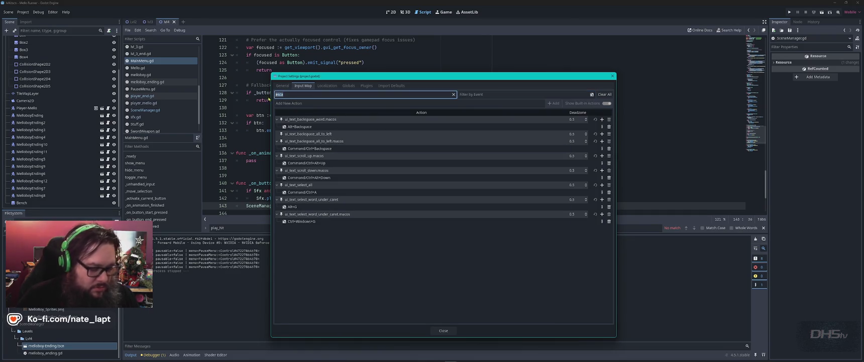
{"action": "left_click", "coordinate": [583, 94]}
{"action": "key", "text": "Escape"}
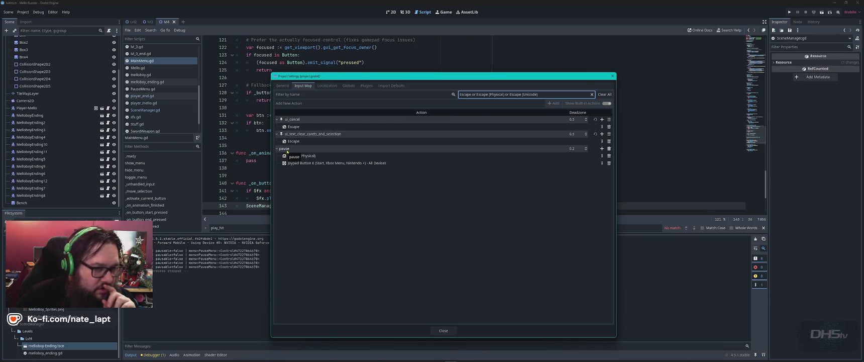
{"action": "left_click", "coordinate": [613, 76]}
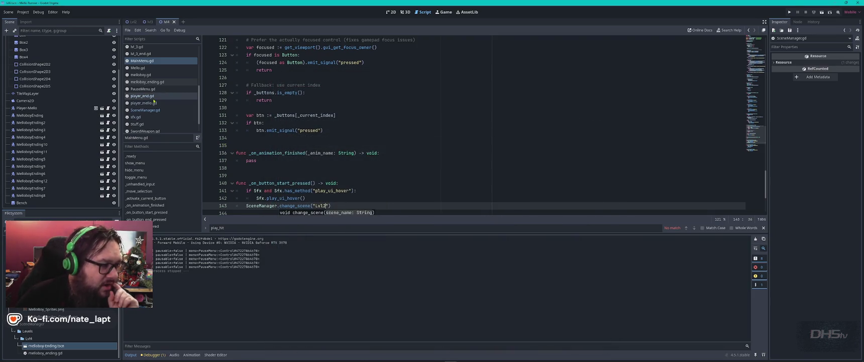
{"action": "left_click", "coordinate": [160, 61]}
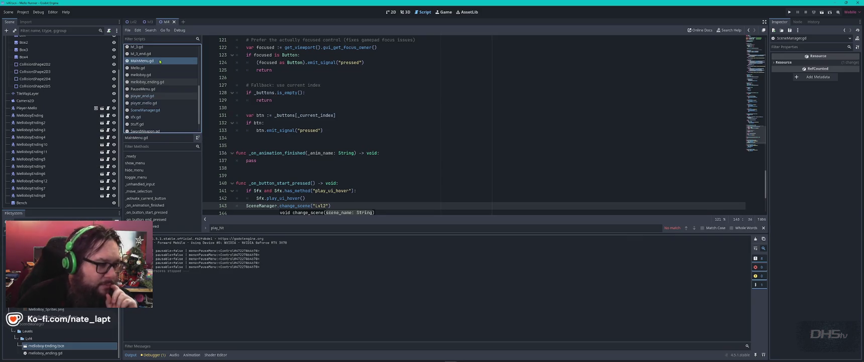
{"action": "left_click", "coordinate": [447, 138]}
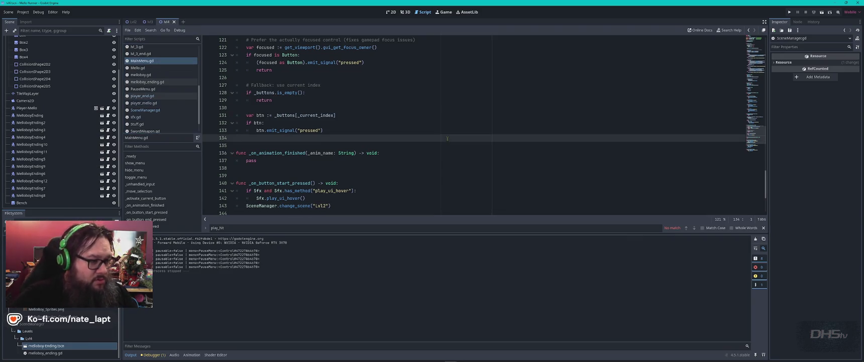
{"action": "key", "text": "ctrl+f"}
{"action": "type", "text": "end"}
{"action": "key", "text": "Escape"}
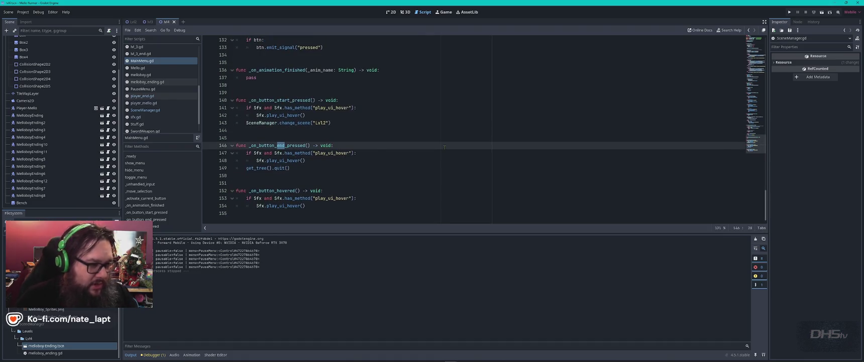
{"action": "left_click", "coordinate": [366, 153]}
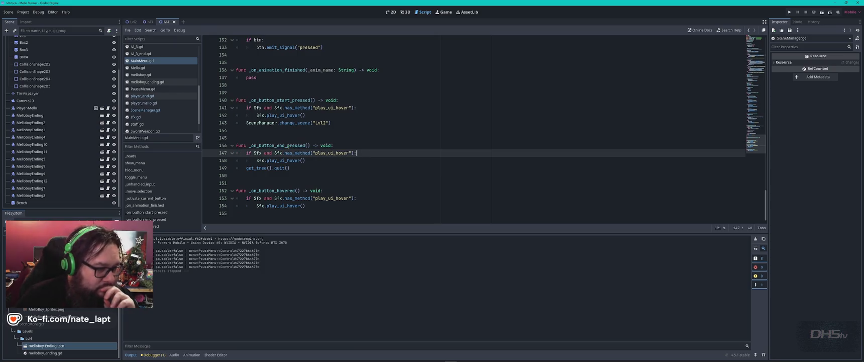
{"action": "double_click", "coordinate": [287, 145]}
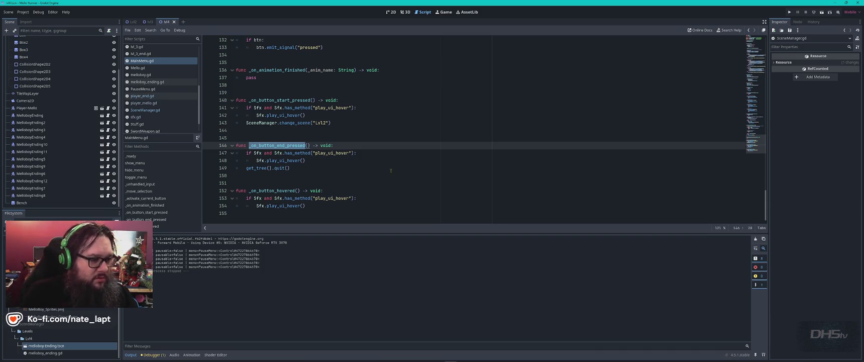
{"action": "key", "text": "ctrl+f"}
Search MainMenu.gd for 'end' and step through matches to the end handler's definition
{"action": "type", "text": "end"}
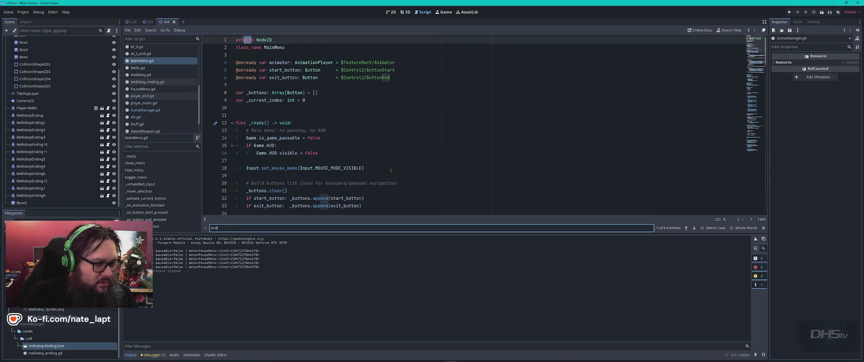
{"action": "key", "text": "Return"}
{"action": "key", "text": "Return"}
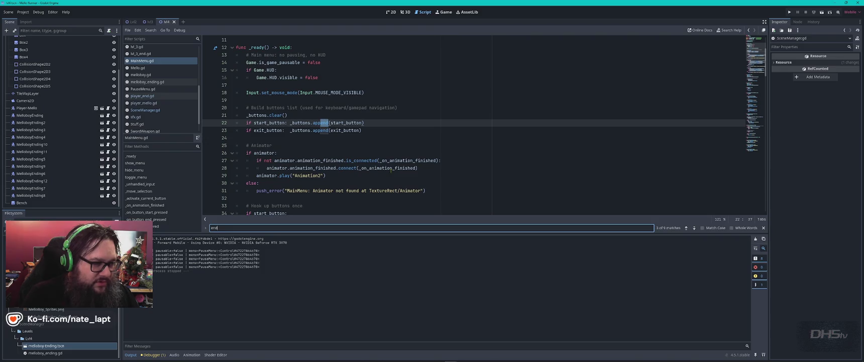
{"action": "key", "text": "Return"}
{"action": "key", "text": "Return"}
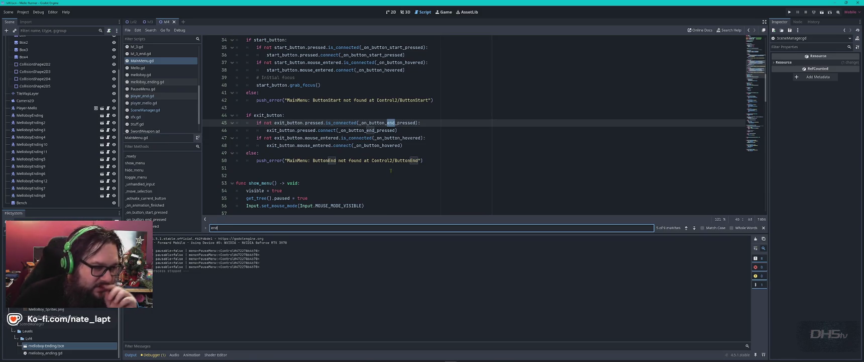
{"action": "key", "text": "Return"}
{"action": "key", "text": "Return"}
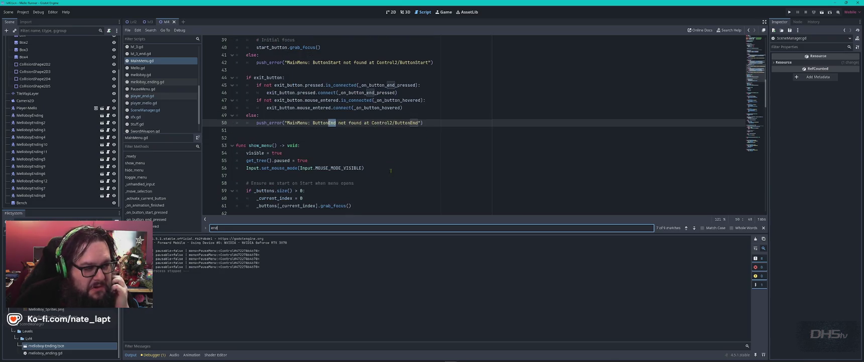
{"action": "key", "text": "Return"}
{"action": "key", "text": "Return"}
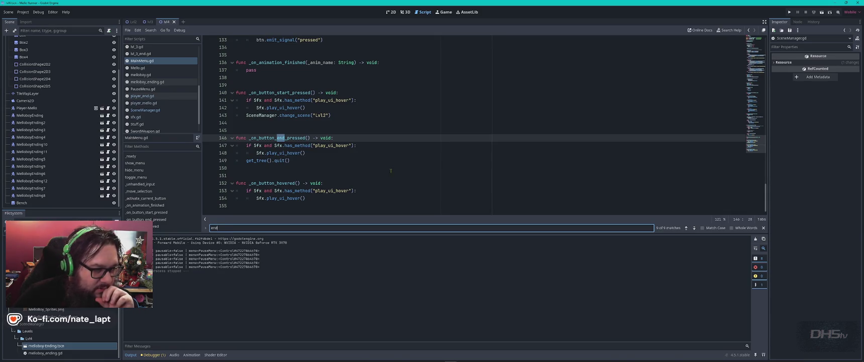
Search for _on_button_end_pressed and cycle through its 3 matches
{"action": "double_click", "coordinate": [280, 137]}
{"action": "key", "text": "ctrl+f"}
{"action": "key", "text": "Return"}
{"action": "key", "text": "Return"}
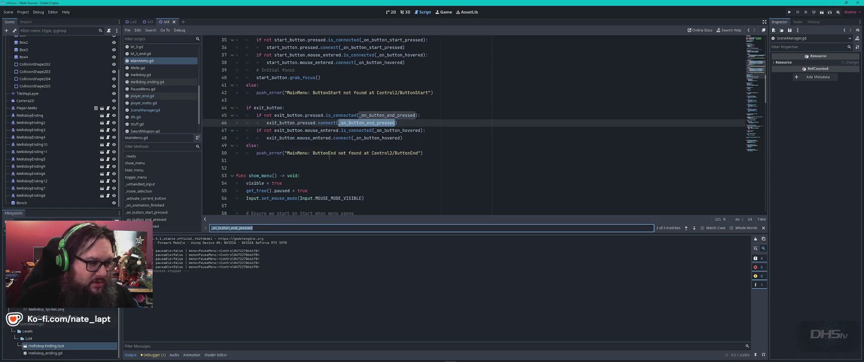
{"action": "key", "text": "Return"}
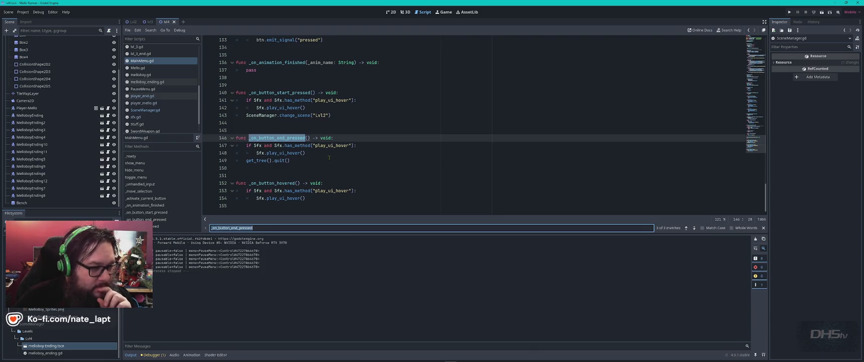
{"action": "scroll", "coordinate": [401, 170], "scroll_direction": "up", "scroll_amount": 8}
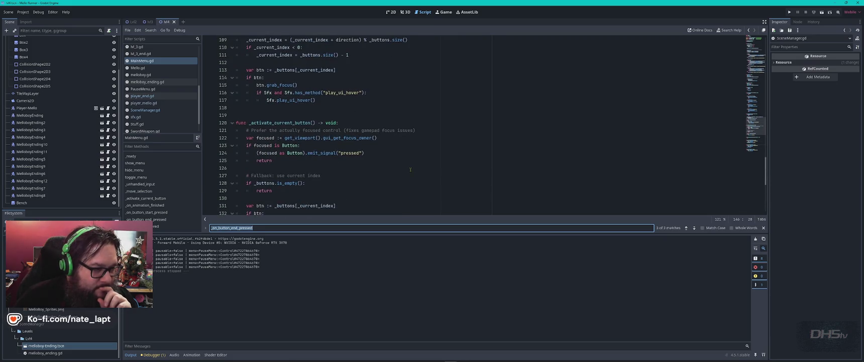
Review the ui_accept check and its _activate_current_button call in _unhandled_input
{"action": "scroll", "coordinate": [411, 170], "scroll_direction": "up", "scroll_amount": 9}
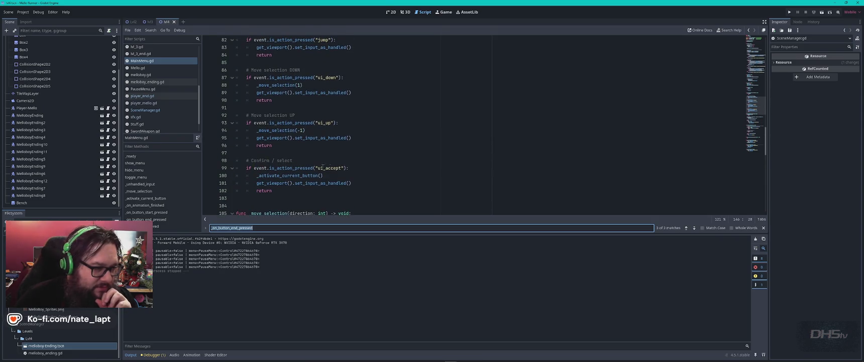
{"action": "scroll", "coordinate": [363, 166], "scroll_direction": "down", "scroll_amount": 1}
{"action": "left_click", "coordinate": [361, 144]}
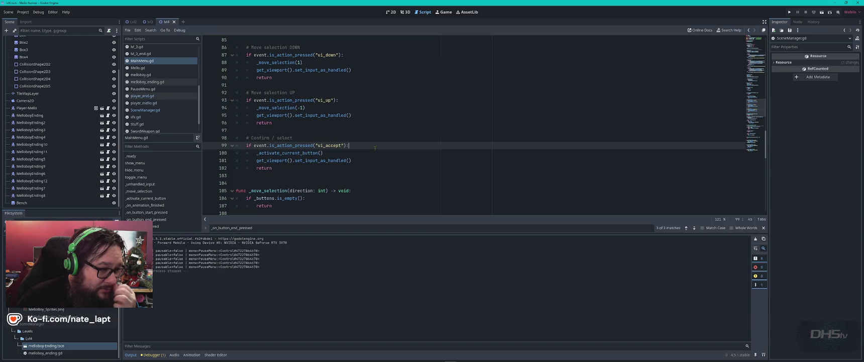
{"action": "double_click", "coordinate": [291, 151]}
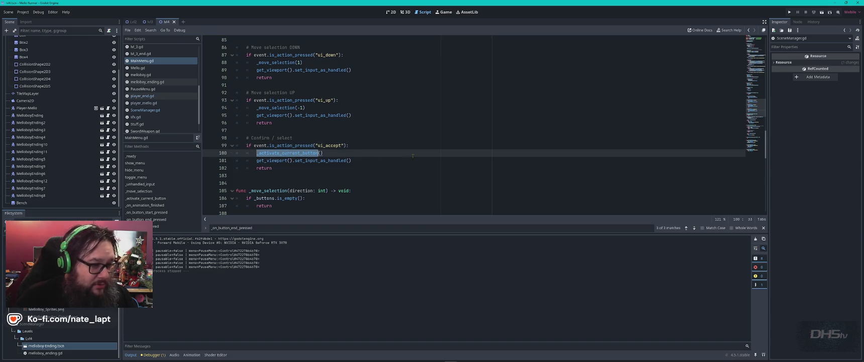
{"action": "scroll", "coordinate": [411, 156], "scroll_direction": "down", "scroll_amount": 2}
{"action": "scroll", "coordinate": [411, 157], "scroll_direction": "up", "scroll_amount": 5}
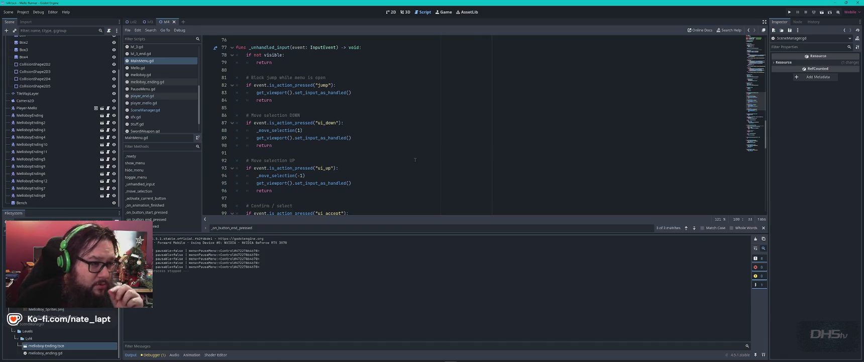
{"action": "scroll", "coordinate": [409, 165], "scroll_direction": "up", "scroll_amount": 6}
{"action": "scroll", "coordinate": [357, 101], "scroll_direction": "down", "scroll_amount": 6}
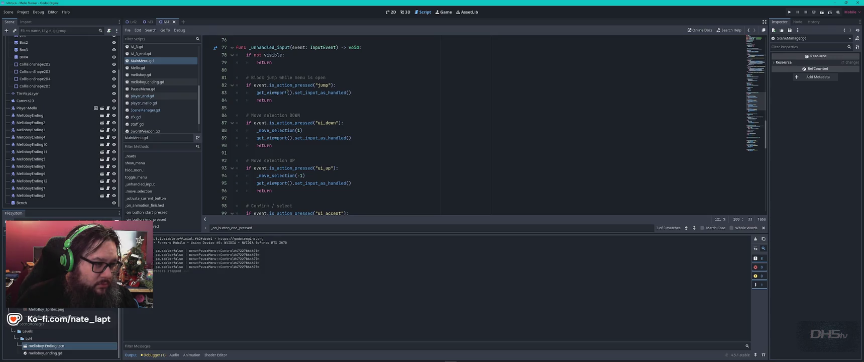
Search for set_input_as_handled, jumping from line 83 to line 89, then close the search
{"action": "double_click", "coordinate": [312, 93]}
{"action": "key", "text": "ctrl+f"}
{"action": "key", "text": "Return"}
{"action": "key", "text": "Escape"}
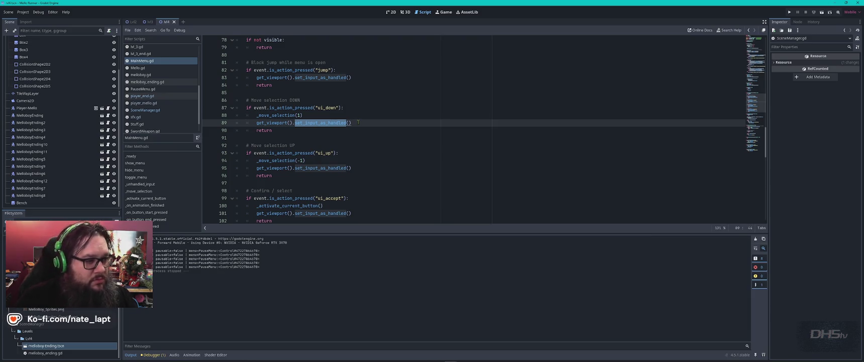
Search for _unhandled_input, finding its single definition at line 77, then close the search
{"action": "scroll", "coordinate": [358, 122], "scroll_direction": "down", "scroll_amount": 2}
{"action": "scroll", "coordinate": [359, 122], "scroll_direction": "down", "scroll_amount": 2}
{"action": "scroll", "coordinate": [359, 122], "scroll_direction": "up", "scroll_amount": 7}
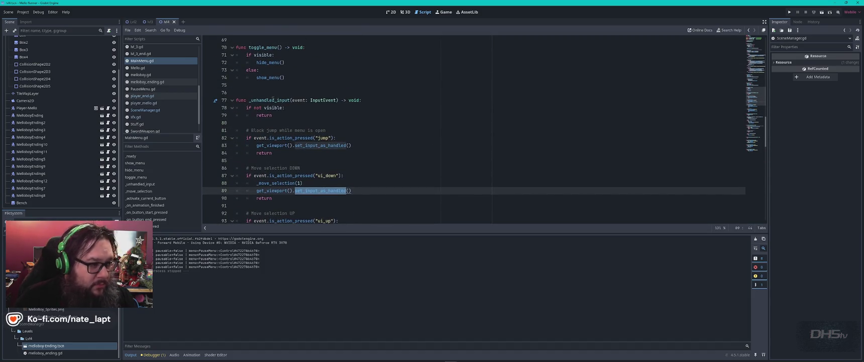
{"action": "double_click", "coordinate": [269, 100]}
{"action": "key", "text": "ctrl+f"}
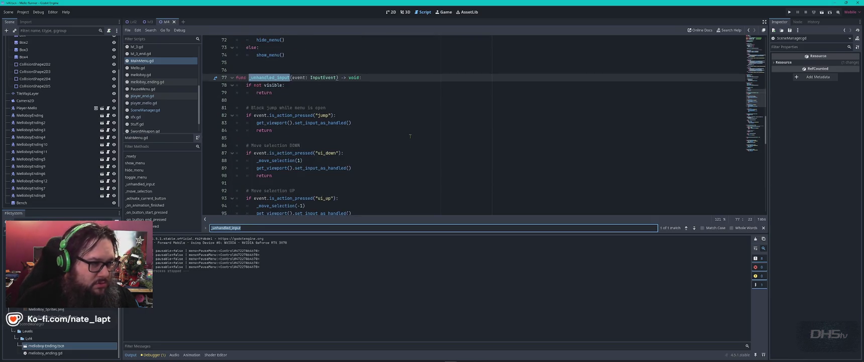
{"action": "key", "text": "Escape"}
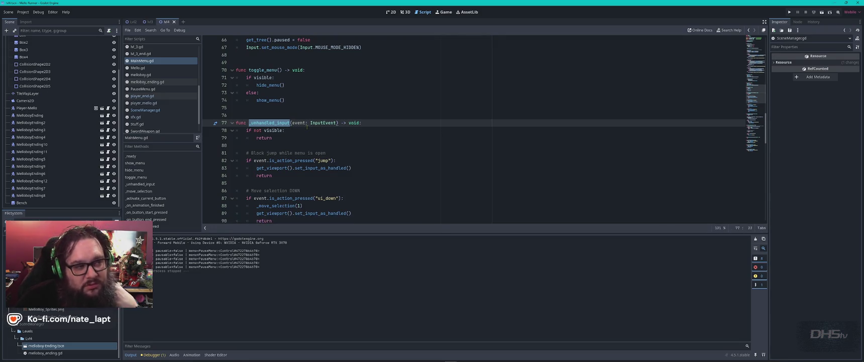
{"action": "scroll", "coordinate": [315, 127], "scroll_direction": "up", "scroll_amount": 3}
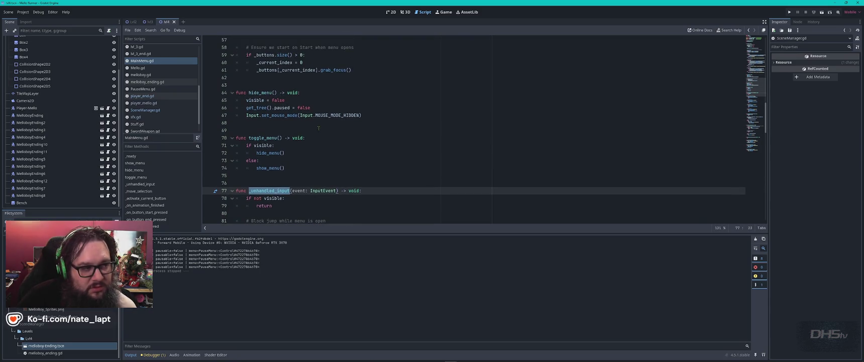
{"action": "scroll", "coordinate": [318, 128], "scroll_direction": "down", "scroll_amount": 18}
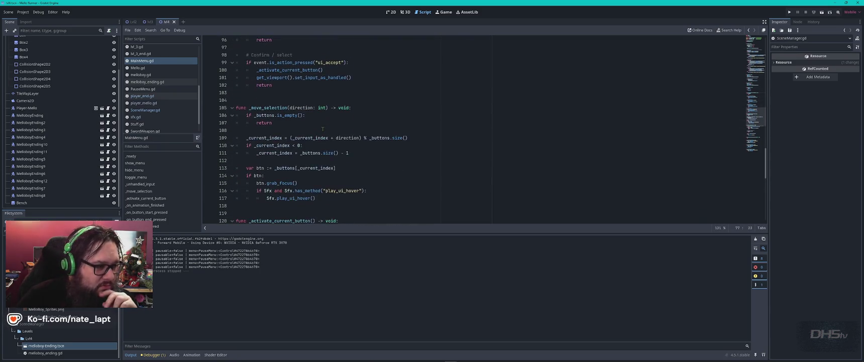